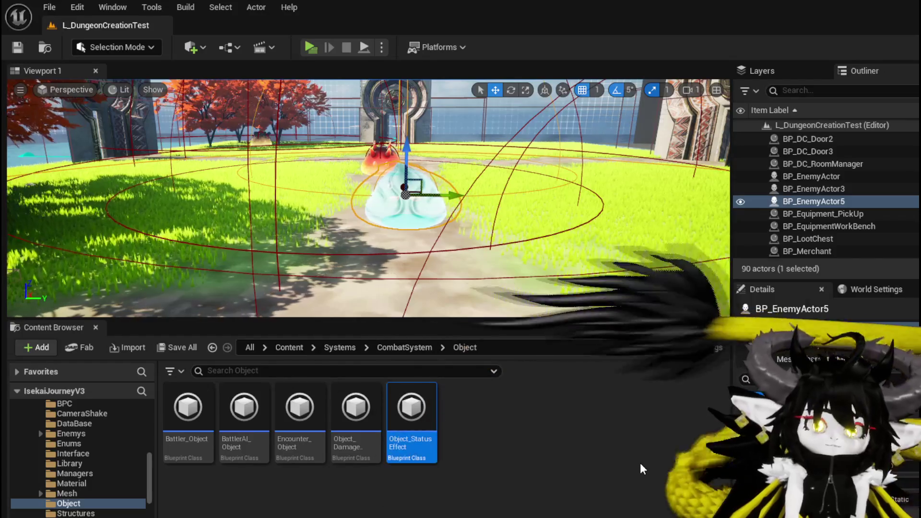
- Save the current Unreal Engine level work
left_click(17, 48)
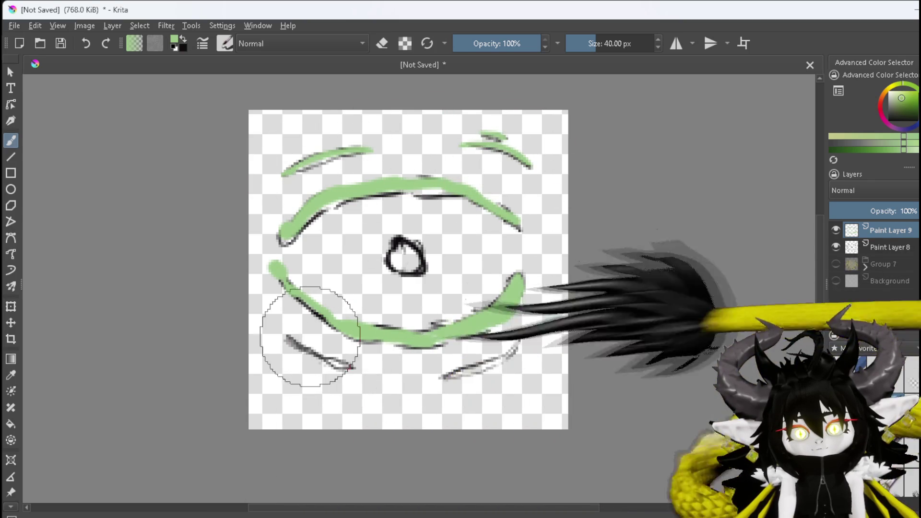
- Trace the lower-left grey line and lower curve in green, switching to a lighter green shade
left_click_drag(288, 340, 341, 361)
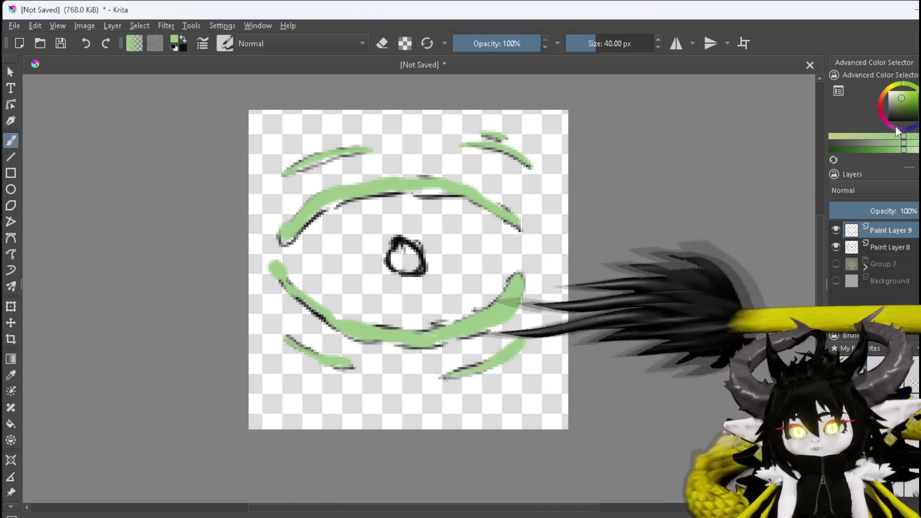
left_click_drag(902, 99, 903, 94)
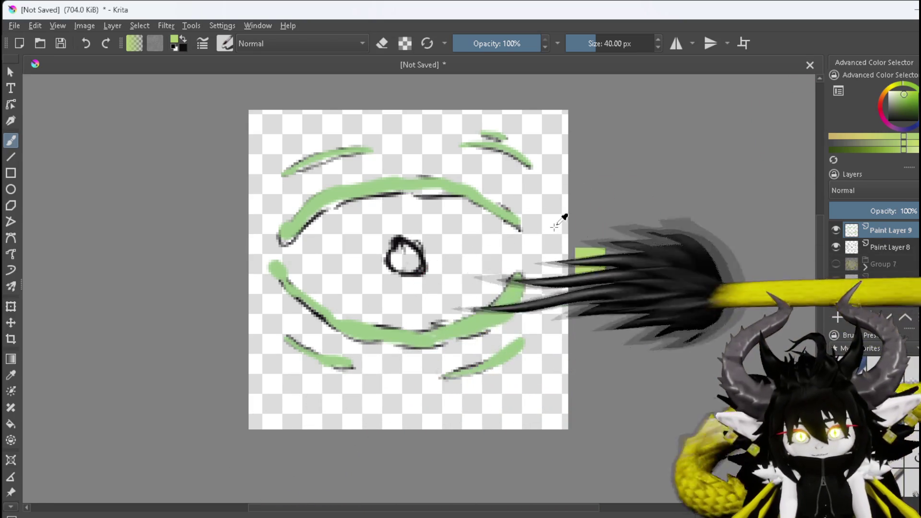
mouse_move(916, 101)
left_mouse_down()
mouse_move(906, 92)
mouse_move(911, 105)
left_mouse_up()
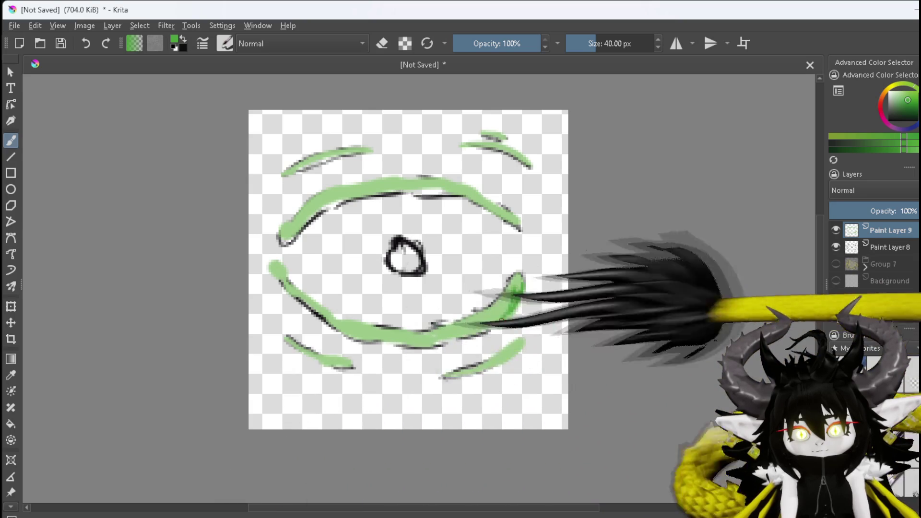
left_click_drag(456, 348, 489, 329)
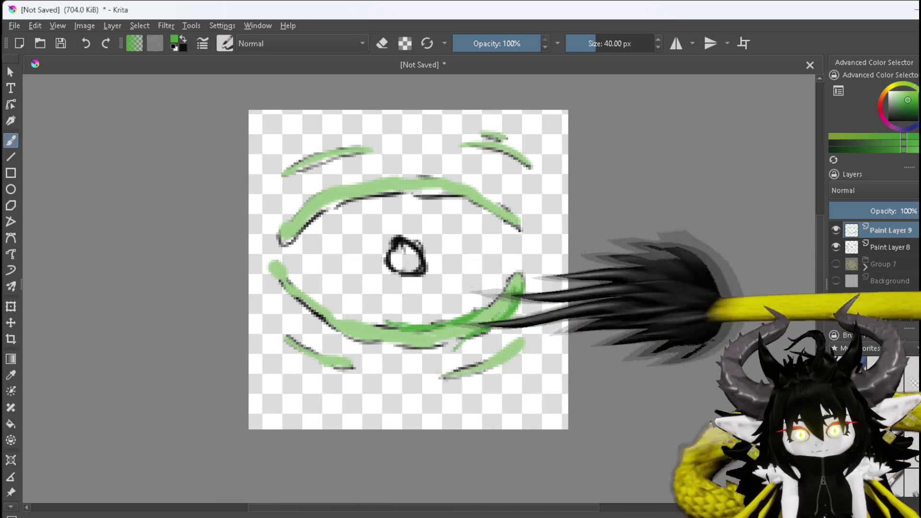
- Layer darker and lighter greens on the lower-left stroke and start a green ring around the centre circle
left_click_drag(422, 344, 389, 345)
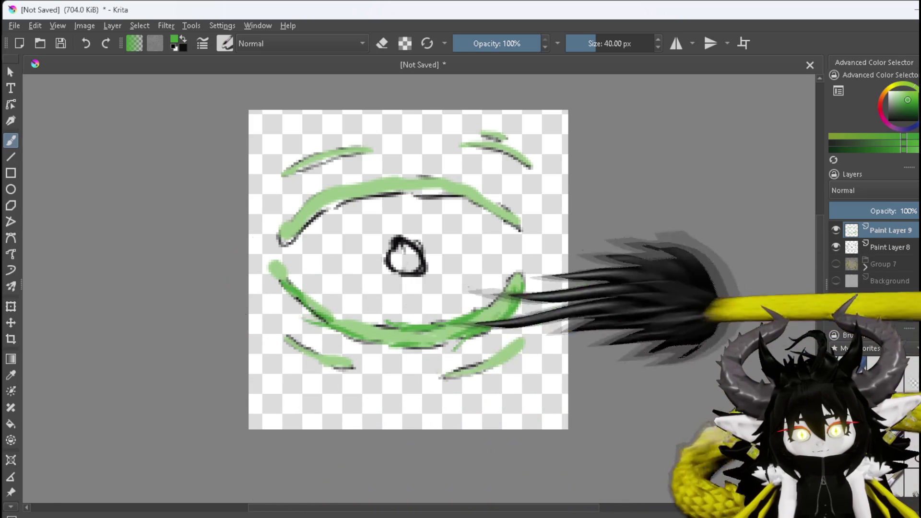
left_click_drag(280, 268, 272, 253)
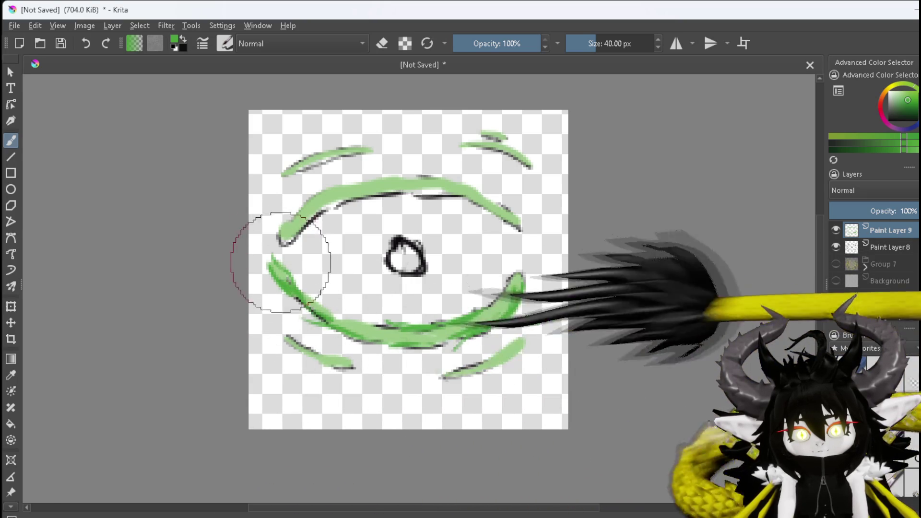
left_click_drag(327, 308, 298, 282)
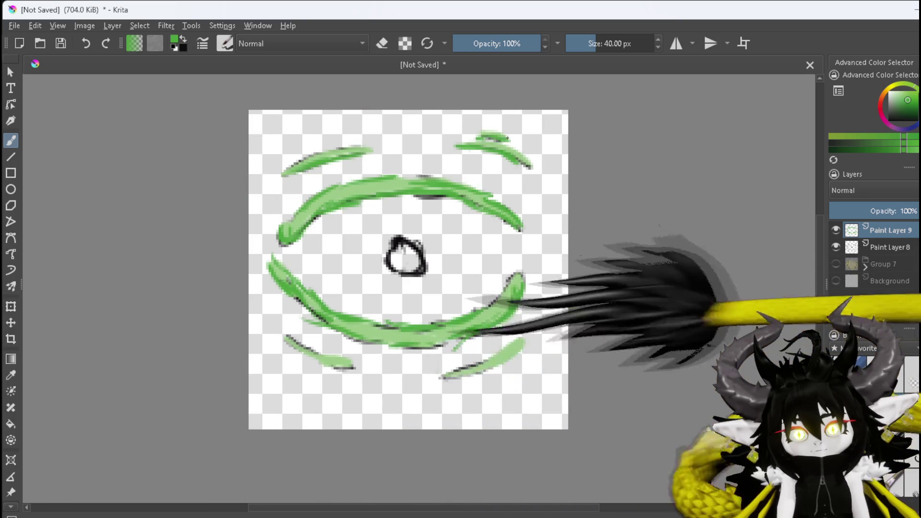
left_click_drag(286, 336, 339, 359)
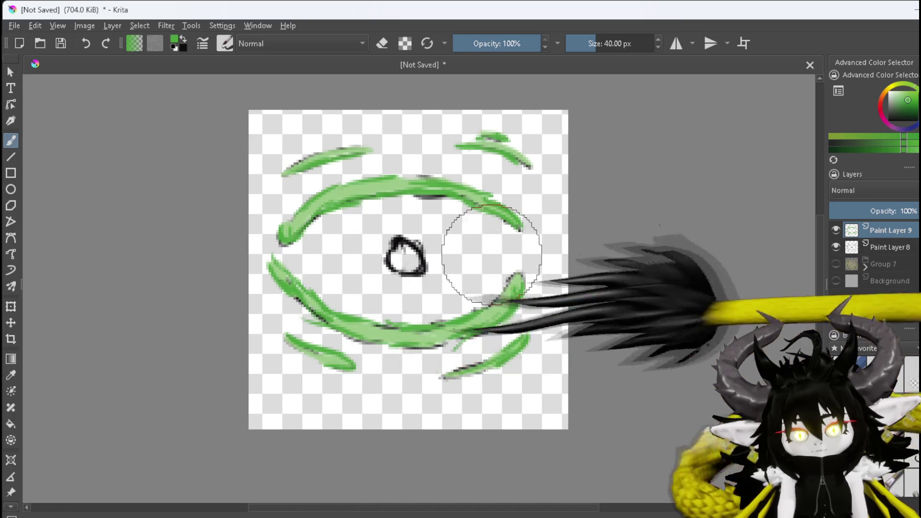
mouse_move(388, 238)
left_mouse_down()
mouse_move(379, 267)
mouse_move(422, 279)
mouse_move(431, 257)
mouse_move(409, 229)
mouse_move(400, 234)
left_mouse_up()
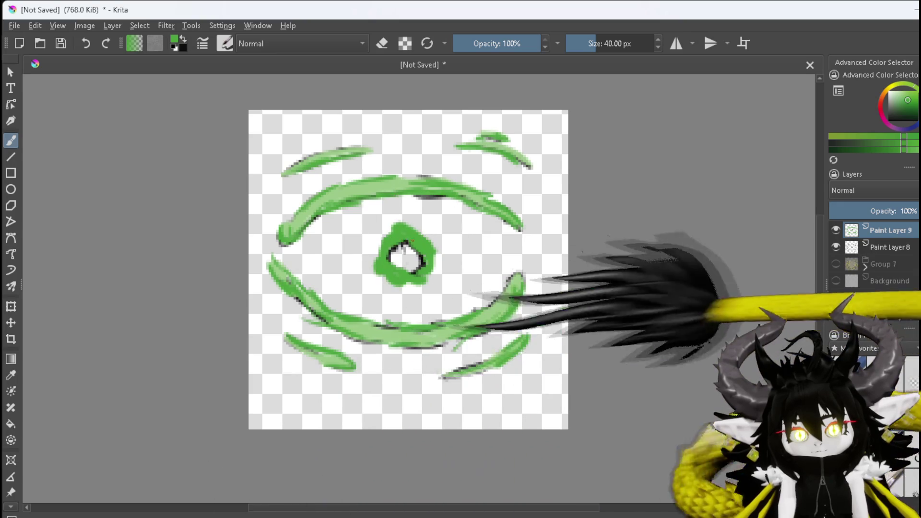
- Fill the pupil with black and dab light and darker green highlights inside it
left_click_drag(883, 114, 870, 145)
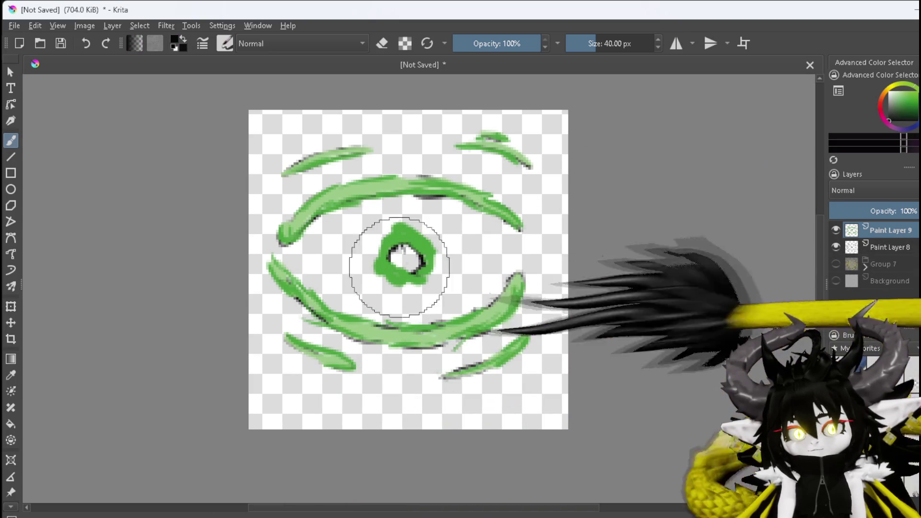
mouse_move(395, 246)
left_mouse_down()
mouse_move(387, 266)
mouse_move(408, 264)
mouse_move(405, 246)
mouse_move(410, 254)
mouse_move(399, 270)
left_mouse_up()
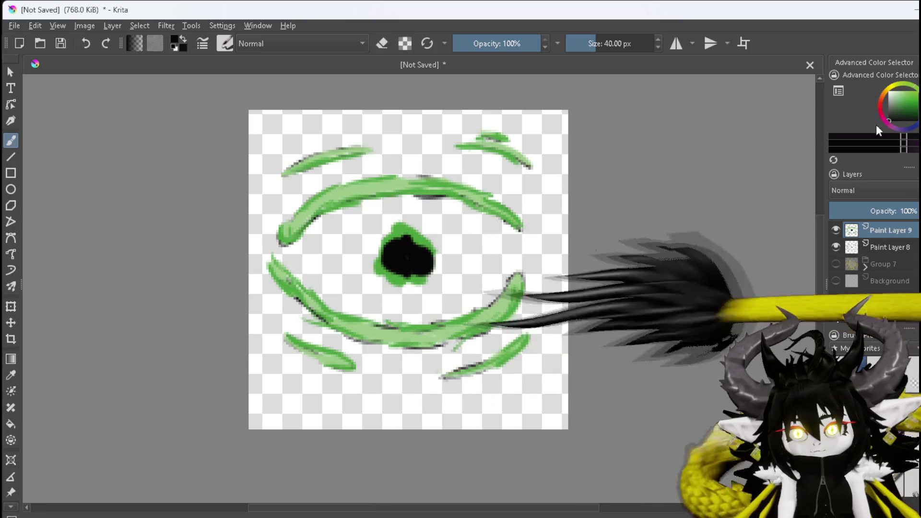
left_click(900, 94)
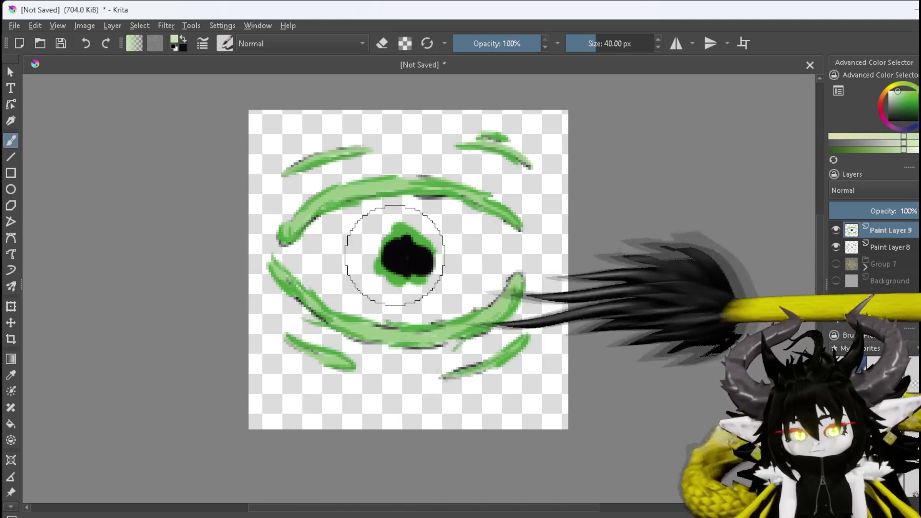
left_click_drag(411, 265, 429, 265)
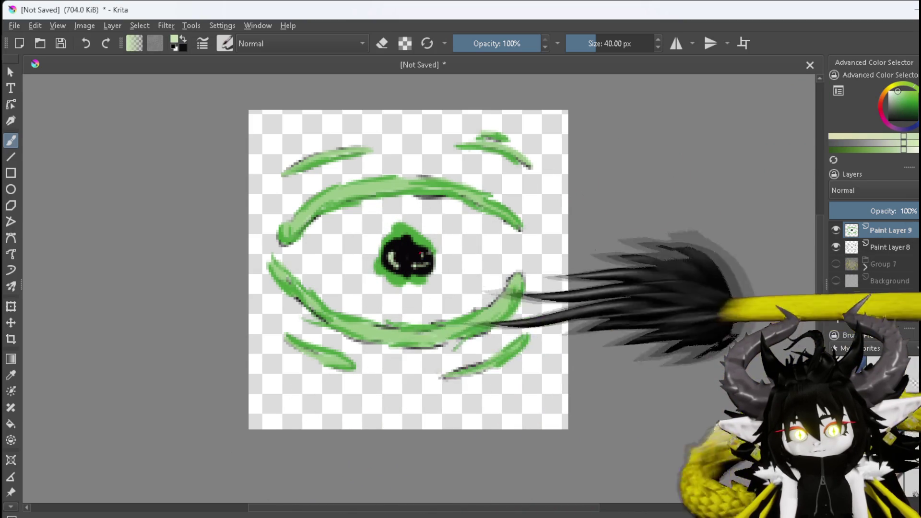
left_click(407, 259)
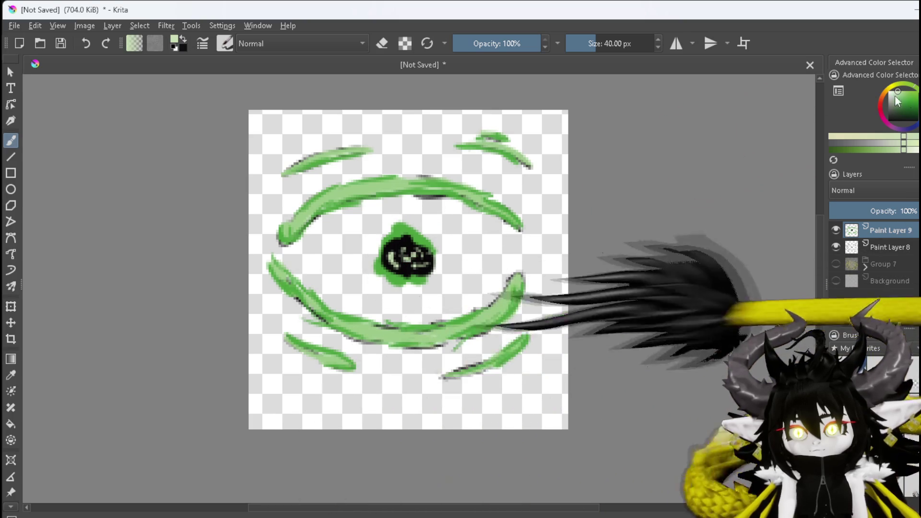
left_click_drag(911, 98, 911, 106)
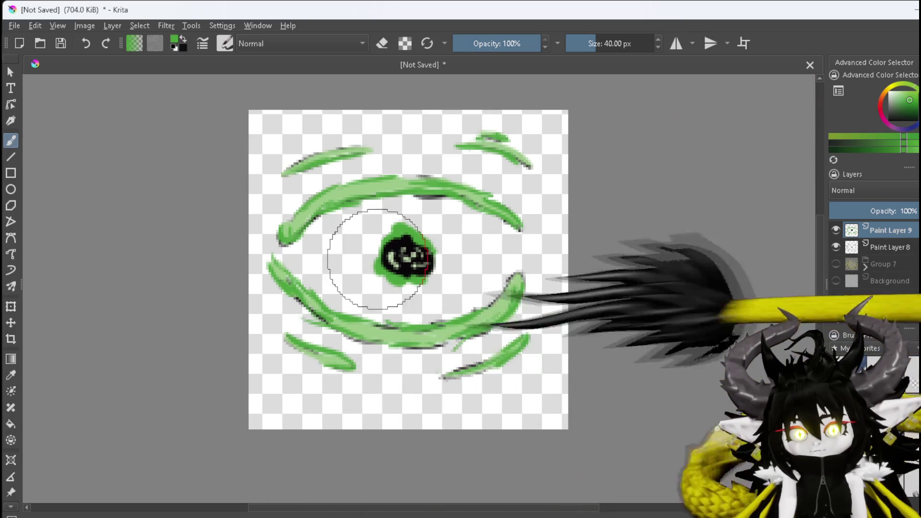
left_click(385, 254)
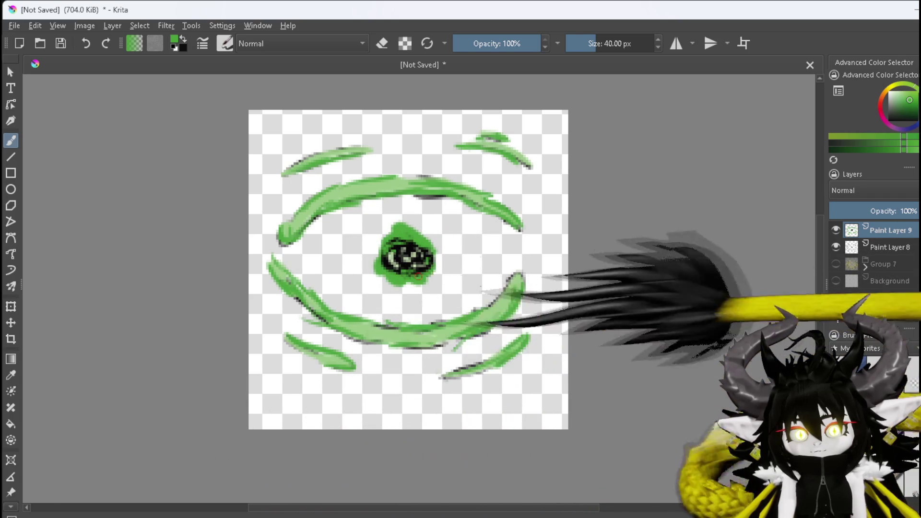
- Widen the green blob around the pupil, then erase its top edge into a rounder shape
left_click_drag(437, 260, 399, 238)
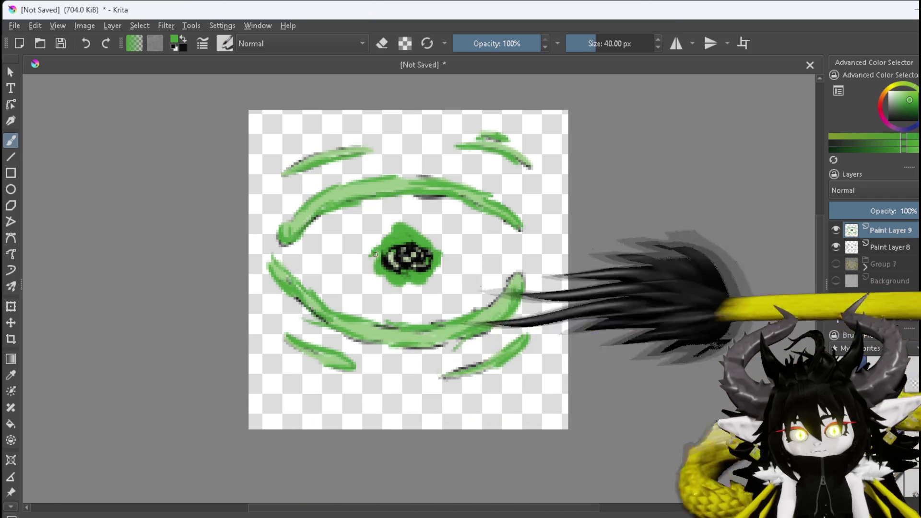
key("e")
key("bracketright")
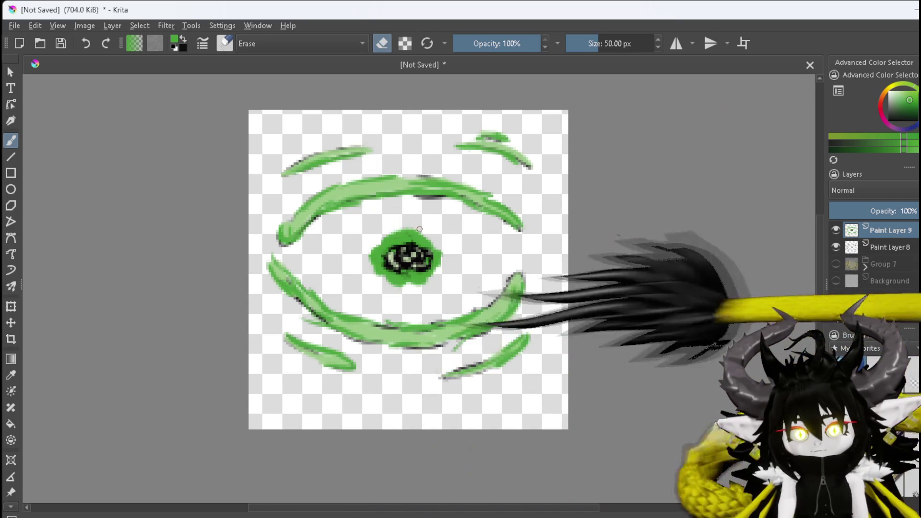
left_click_drag(400, 232, 411, 222)
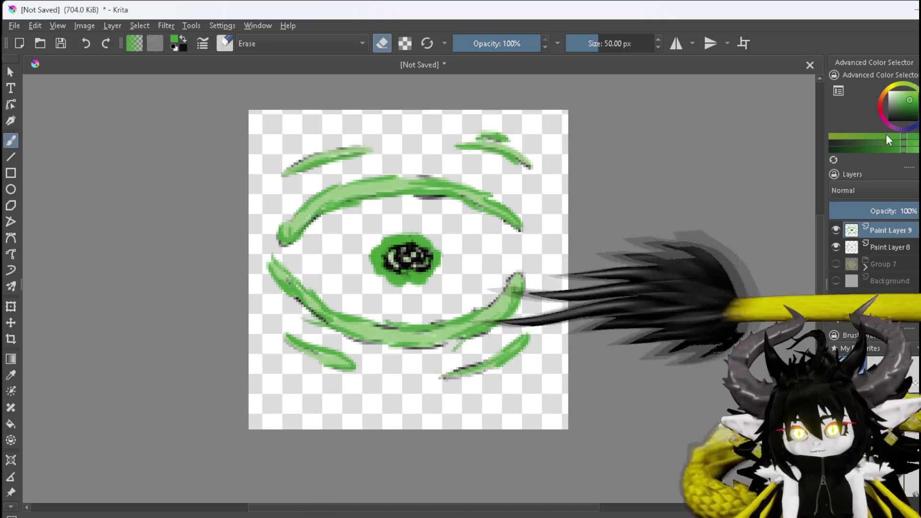
left_click(894, 99)
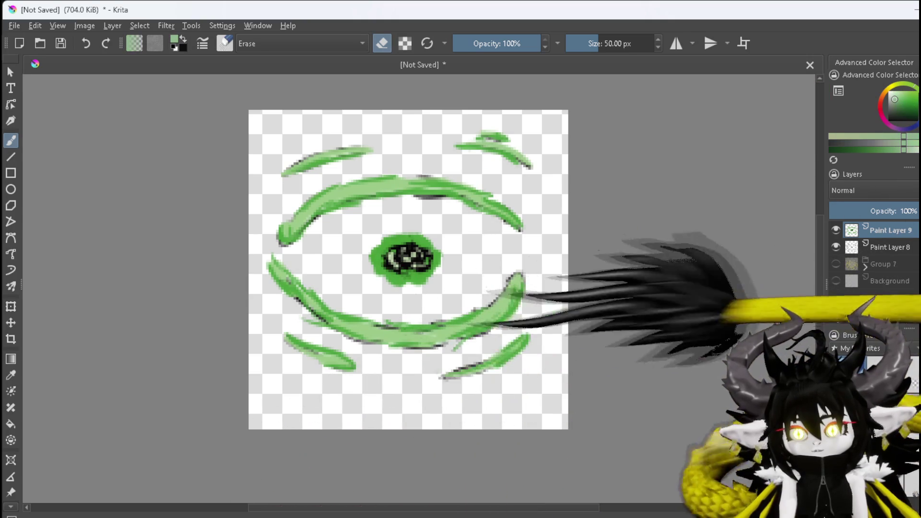
- Add a new paint layer above Group 7 with the brush back in paint mode
key("e")
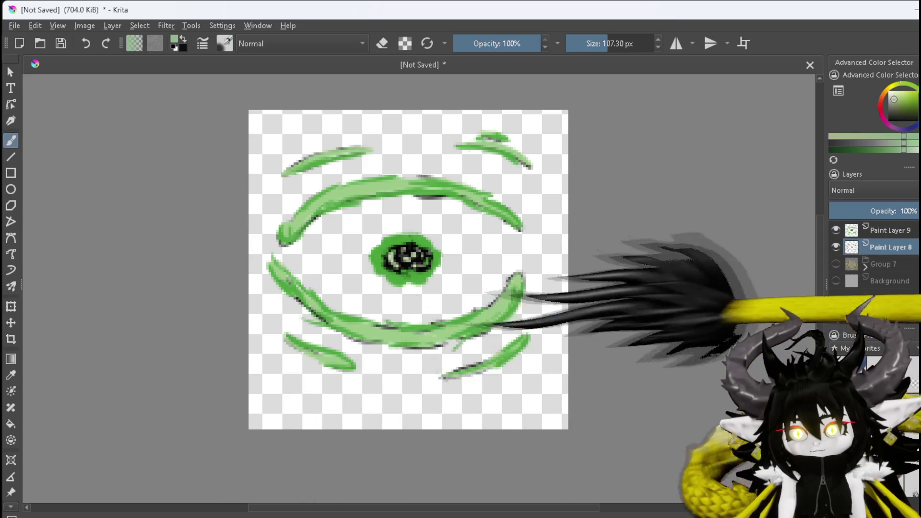
left_click(880, 264)
left_click(835, 325)
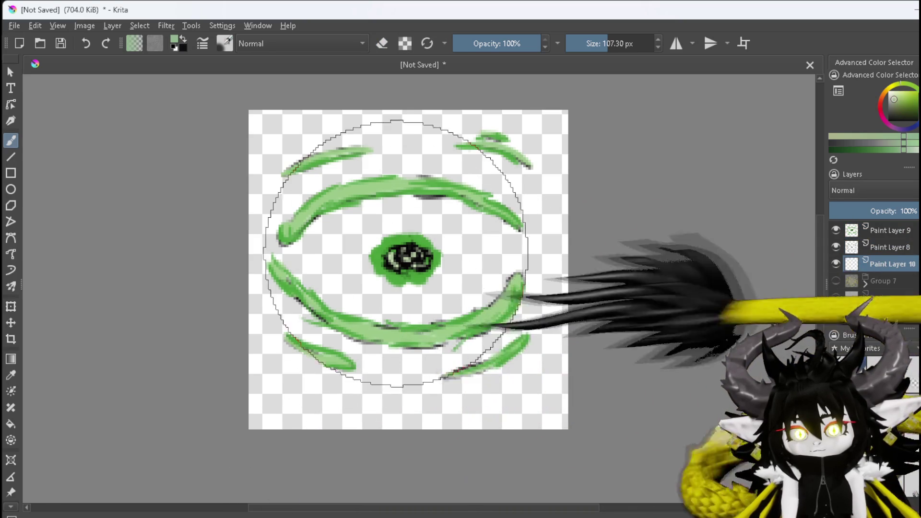
- Wash a soft near-white pale green glow across the centre of the swirl
left_click_drag(402, 261, 406, 262)
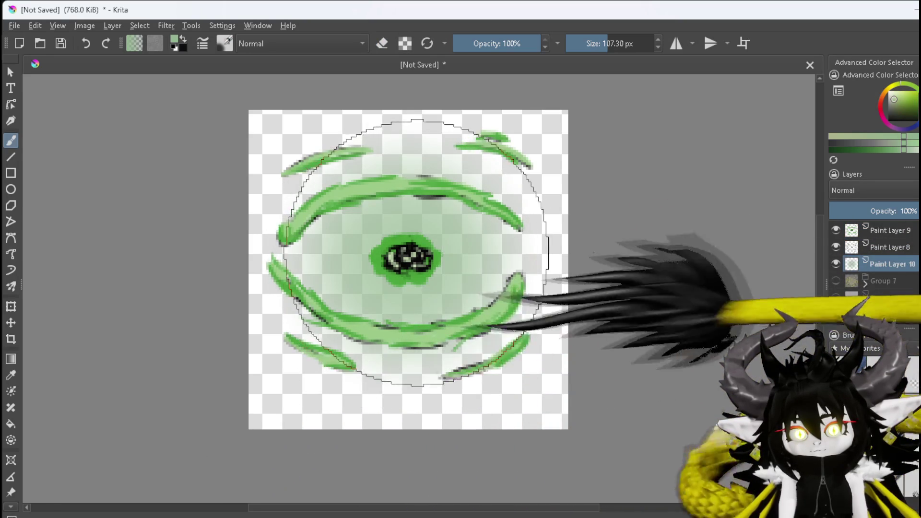
key("ctrl+z")
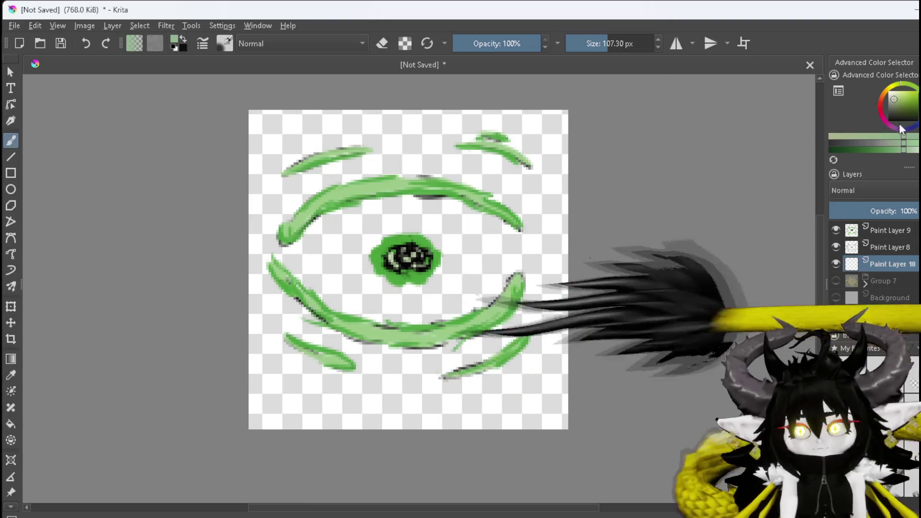
mouse_move(892, 100)
left_mouse_down()
mouse_move(882, 90)
mouse_move(906, 82)
left_mouse_up()
mouse_move(912, 88)
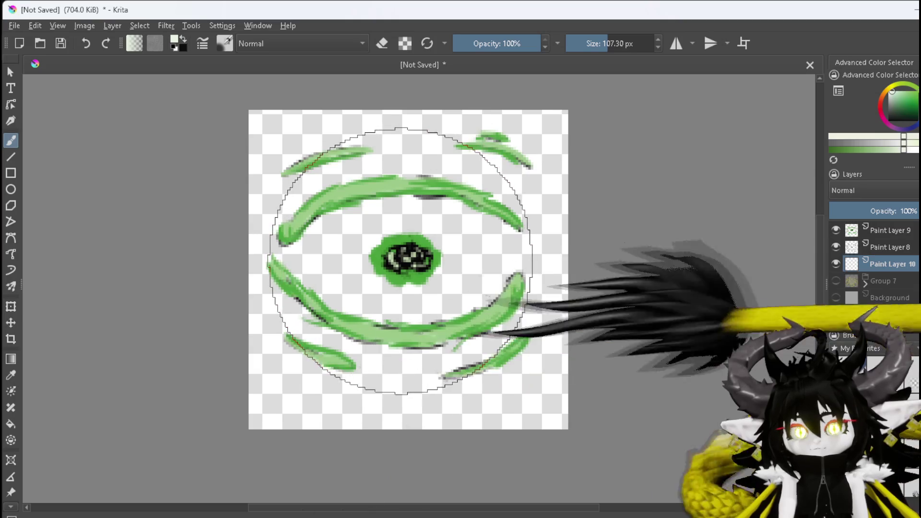
left_click_drag(402, 262, 406, 277)
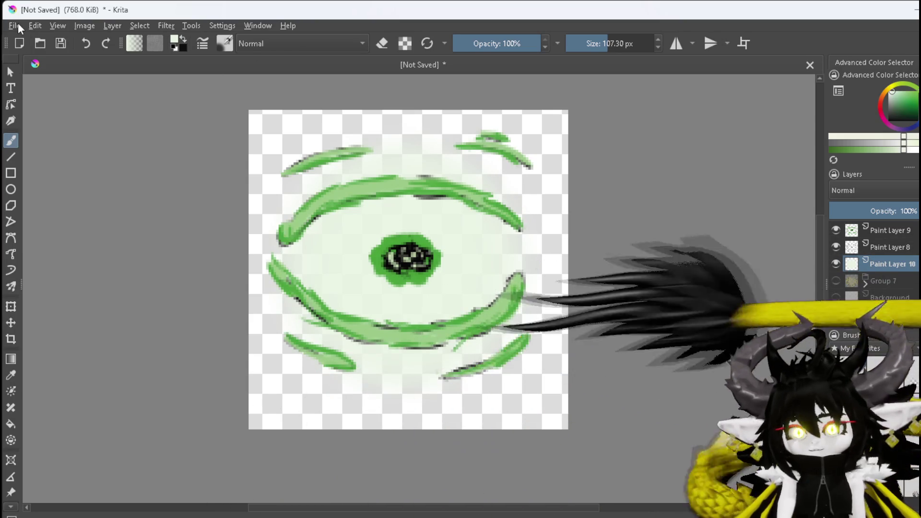
left_click(16, 24)
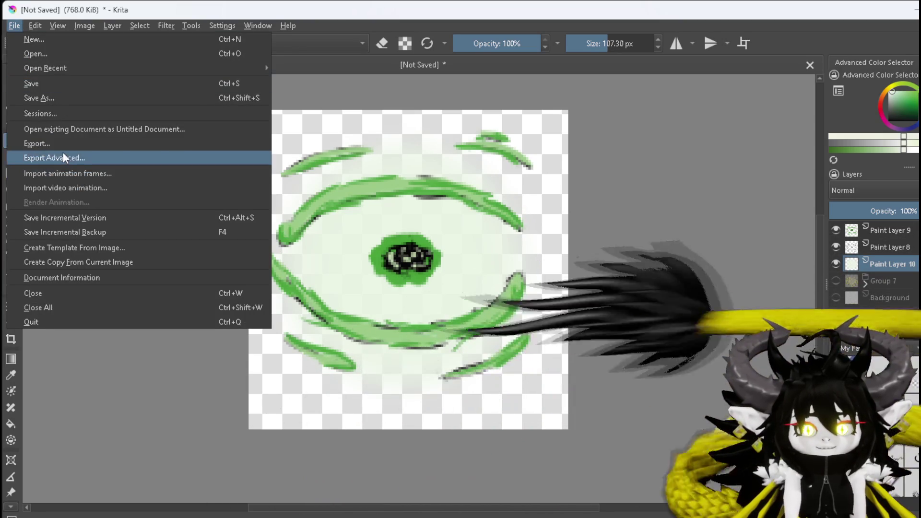
- Return to the Unreal level editor and scroll the Content Browser tree toward EquipmentSystem
key("Escape")
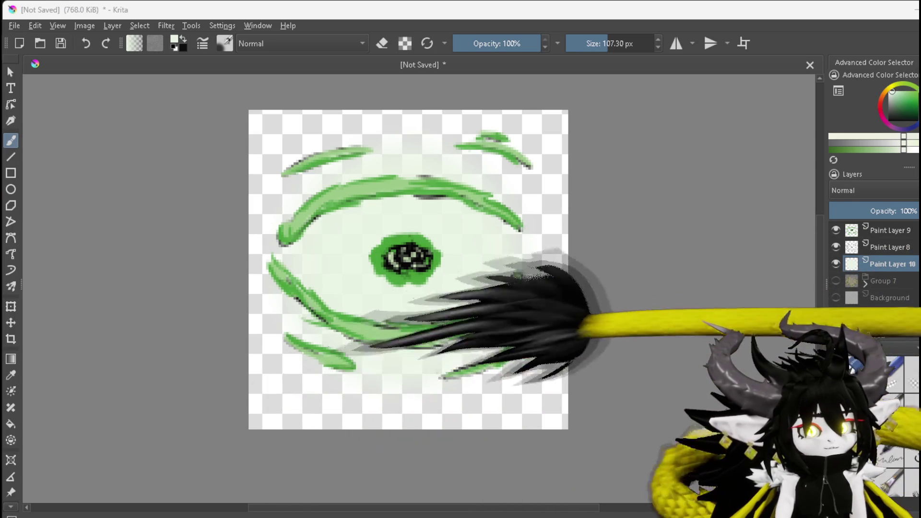
key("Return")
key("Return")
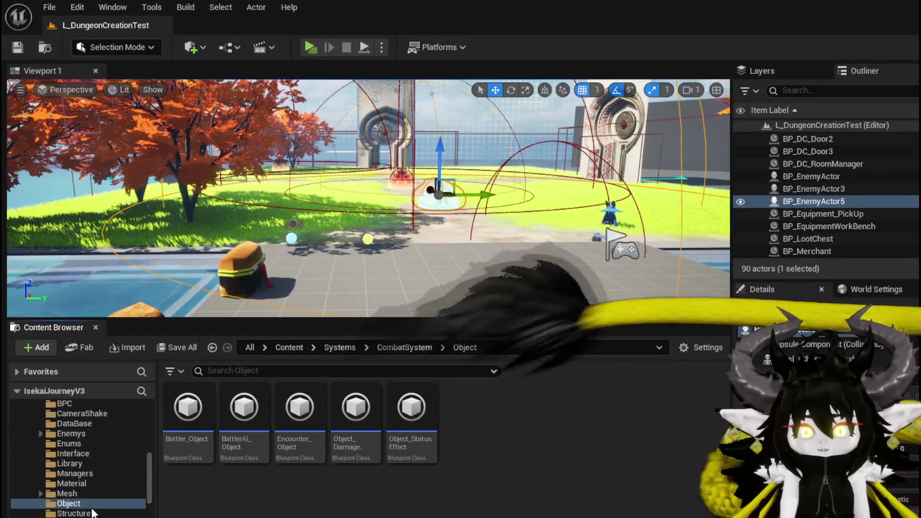
scroll(82, 508, "down", 5)
scroll(93, 508, "down", 3)
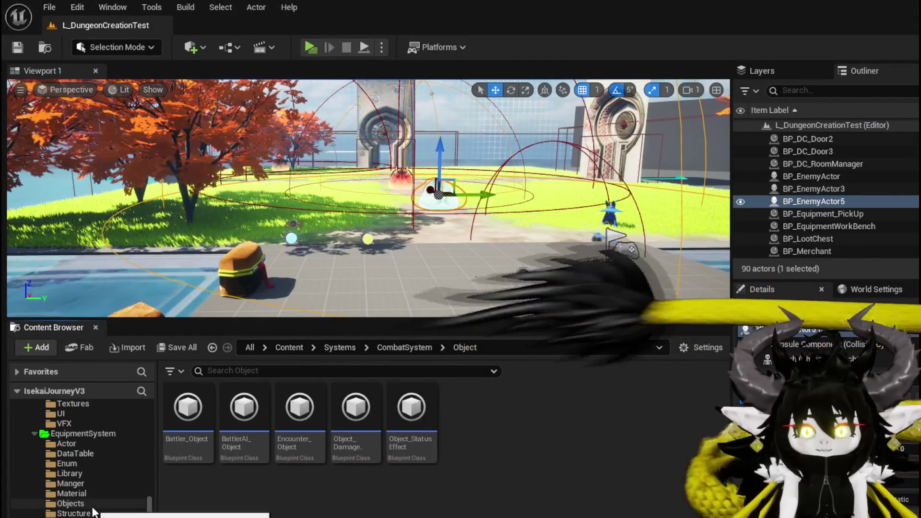
- Save the Tex_WindEcho texture in the EquipmentSystem Textures folder, then return to the Battler_Object Blueprint
left_click(72, 516)
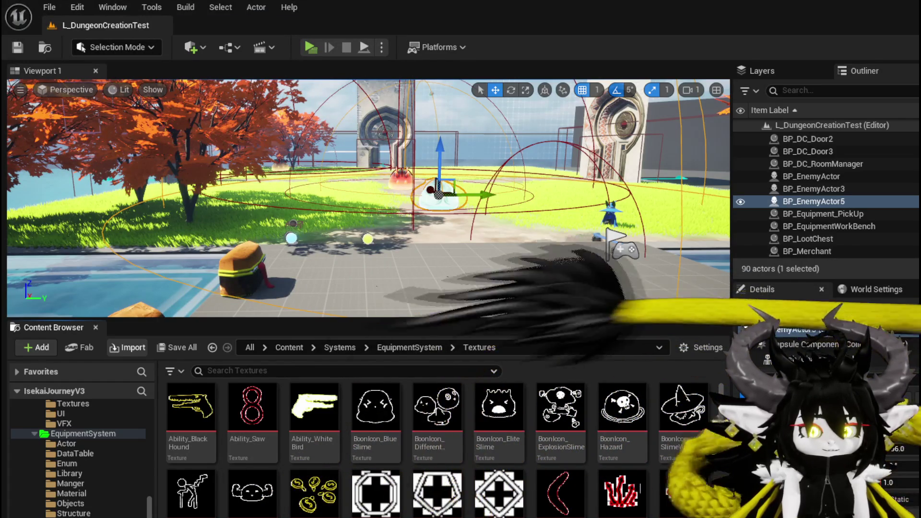
scroll(471, 469, "down", 15)
scroll(471, 469, "down", 10)
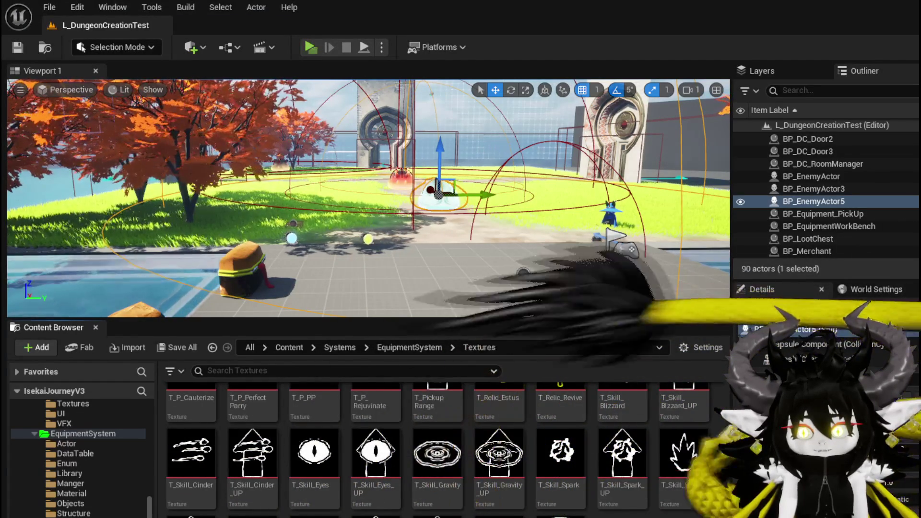
key("ctrl+shift+s")
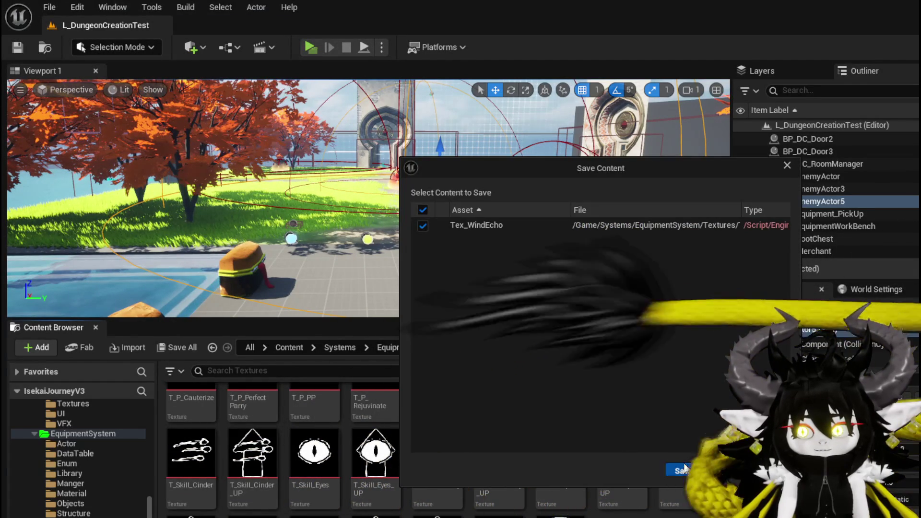
left_click(685, 469)
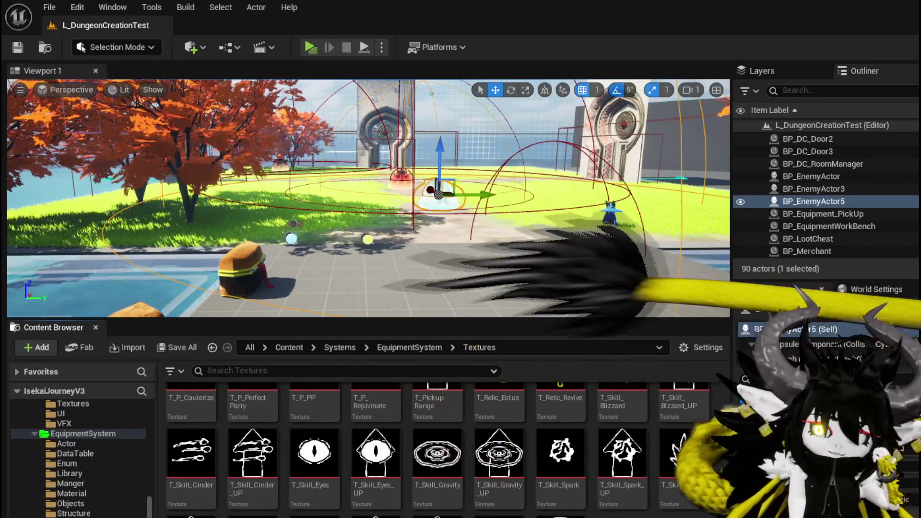
key("alt+Tab")
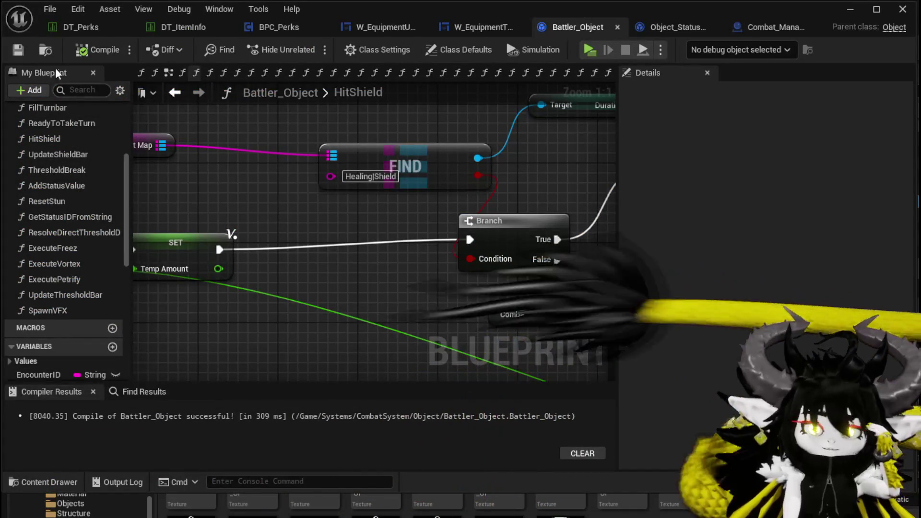
- Add a Wind_Echo row to DT_Perks with Tex_WindEcho as its icon
left_click(47, 24)
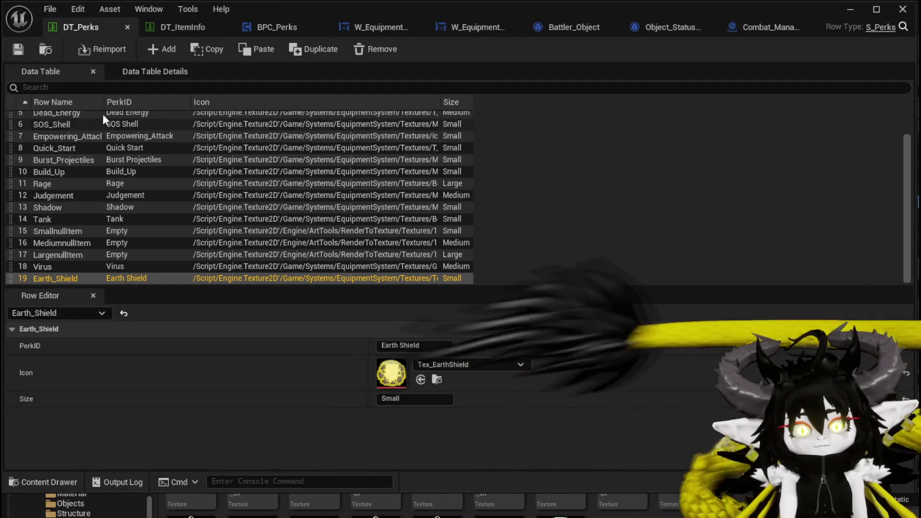
left_click(154, 52)
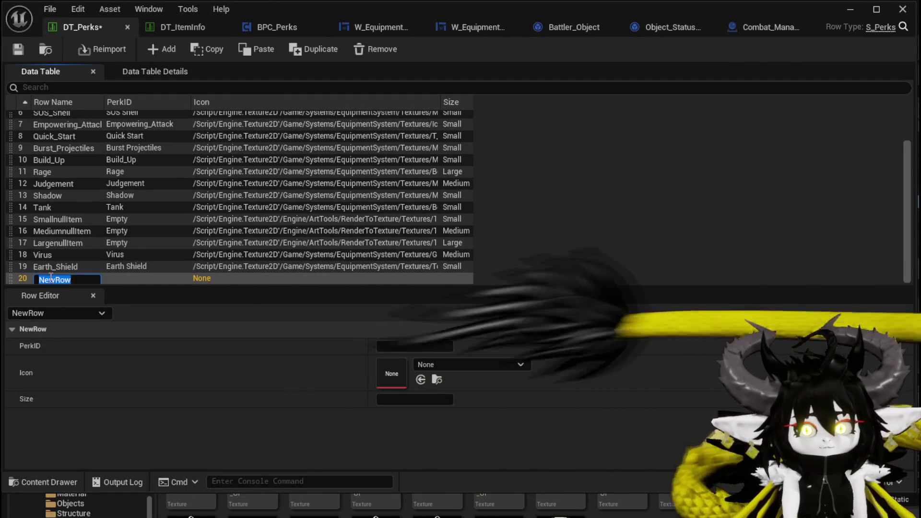
type("Wild")
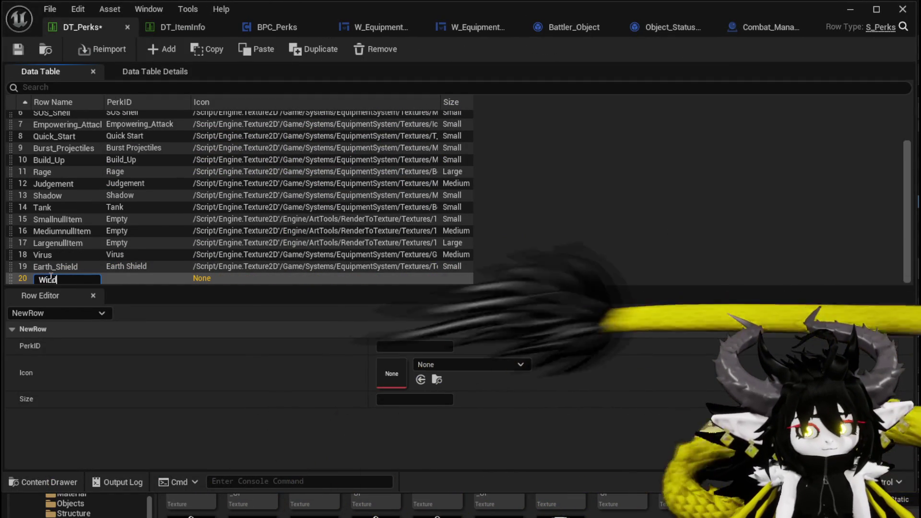
type("ho")
key("Return")
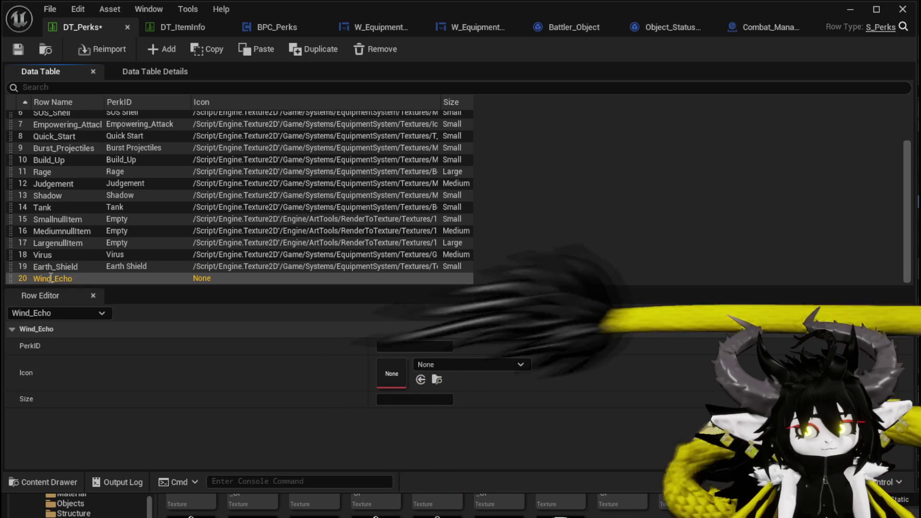
left_click_drag(560, 504, 392, 371)
- Set the row's PerkID to 'Wind Echo' and size to Small, then save DT_Perks
left_click(405, 346)
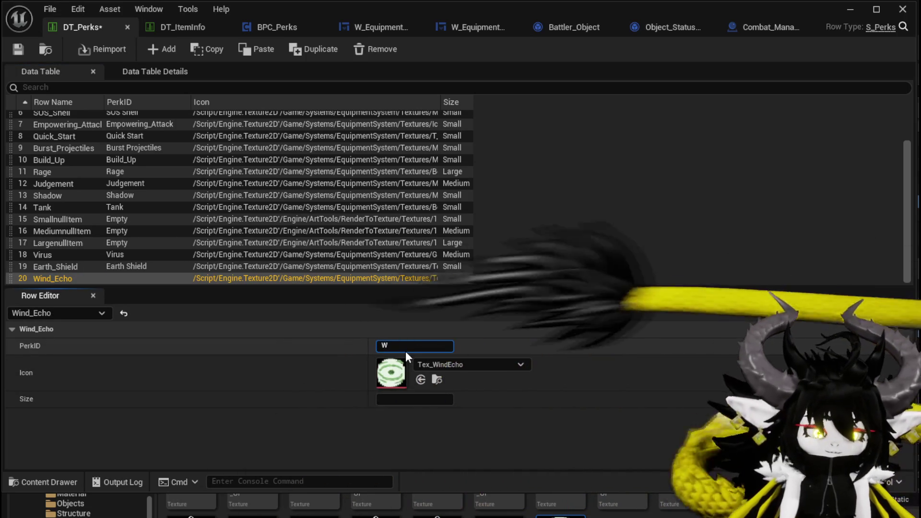
type("Wind Echo")
key("Return")
left_click(408, 401)
type("Small")
key("Return")
left_click(19, 50)
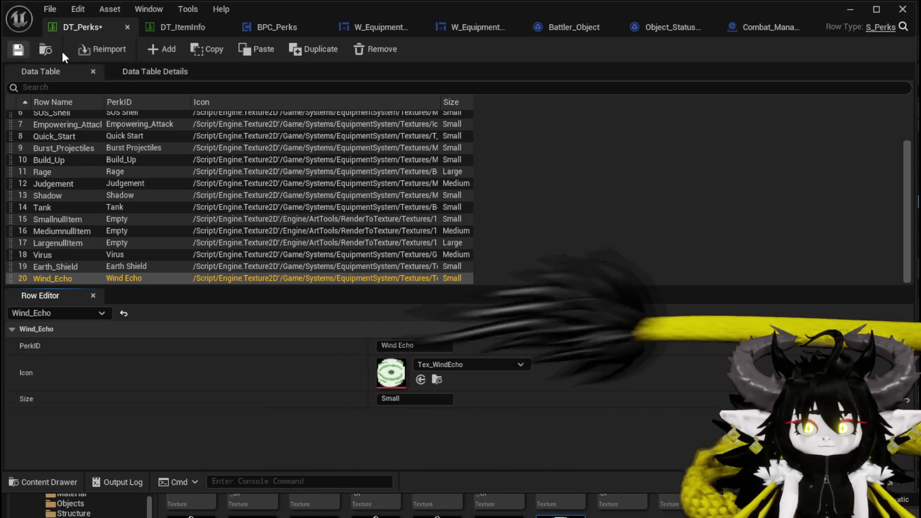
left_click(169, 32)
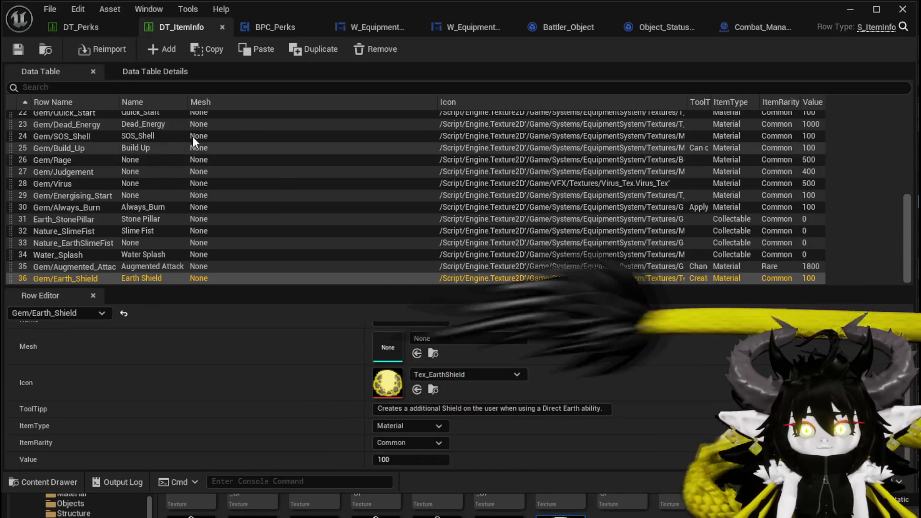
- Add a Gem/Wind_Echo row to DT_ItemInfo with Tex_WindEcho as its icon
left_click(147, 45)
double_click(51, 277)
type("Gem/Wind_Echo")
key("Return")
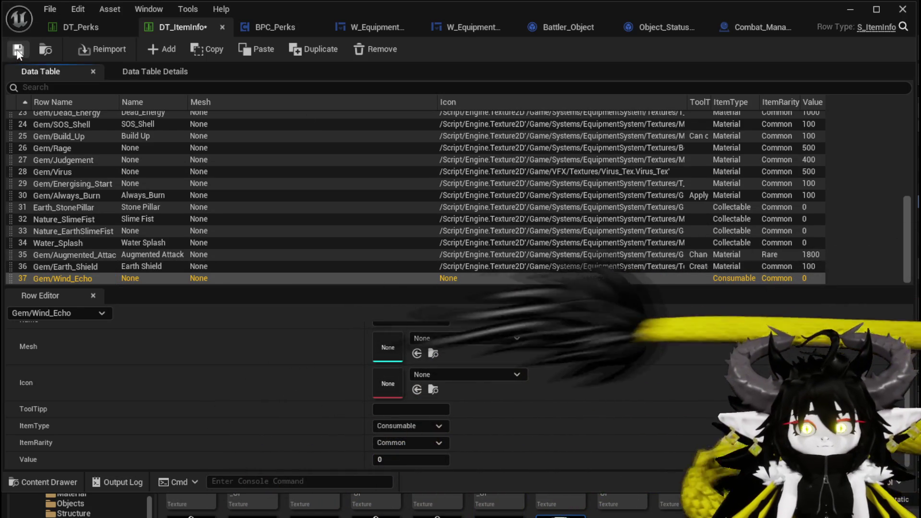
left_click_drag(376, 503, 406, 382)
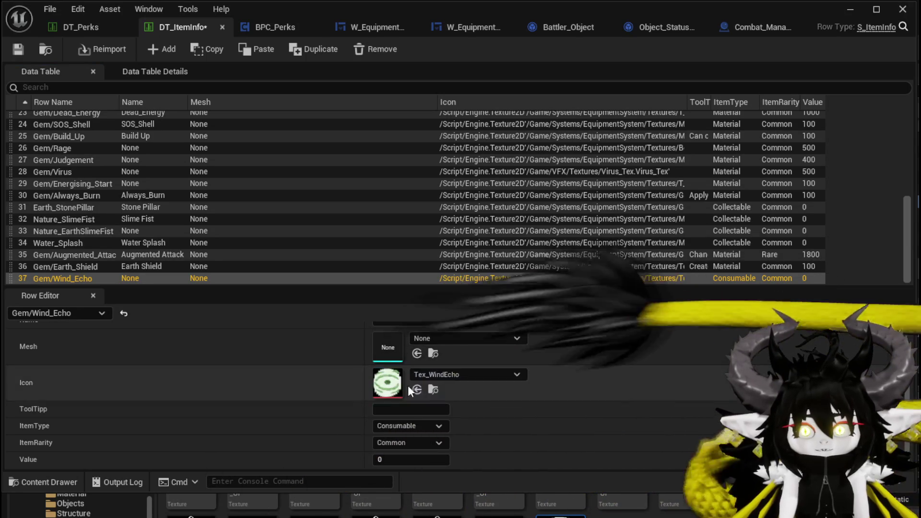
- Write the tooltip 'Creates a second hit on a random target location'
left_click(411, 409)
type("Creates a Secp")
key("BackSpace")
type("ond hit on a")
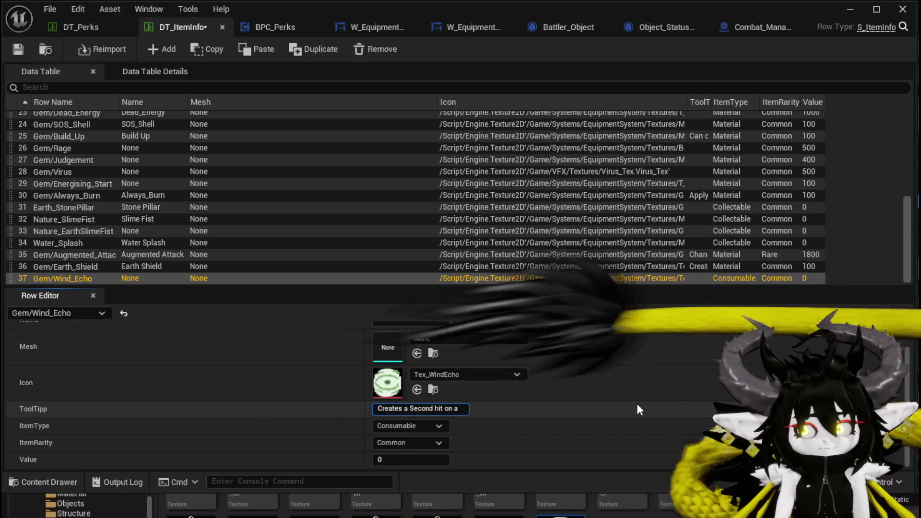
type(" random player")
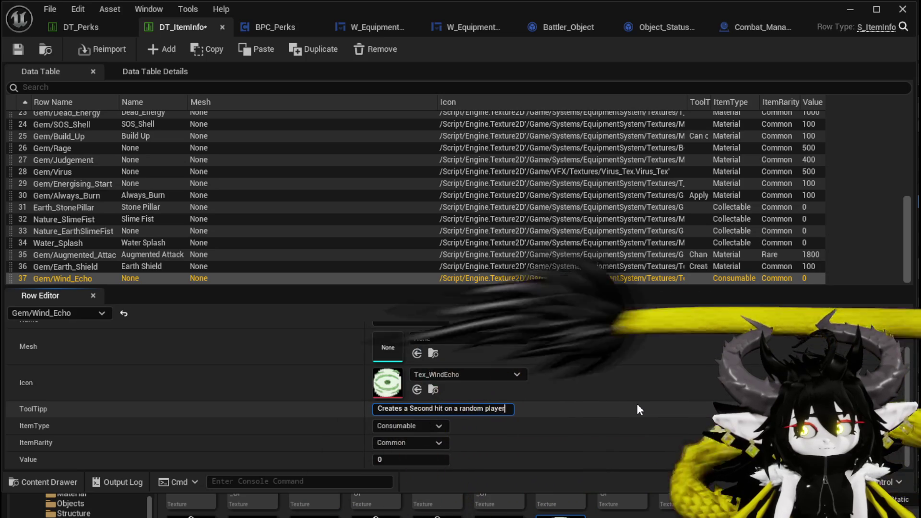
type("/")
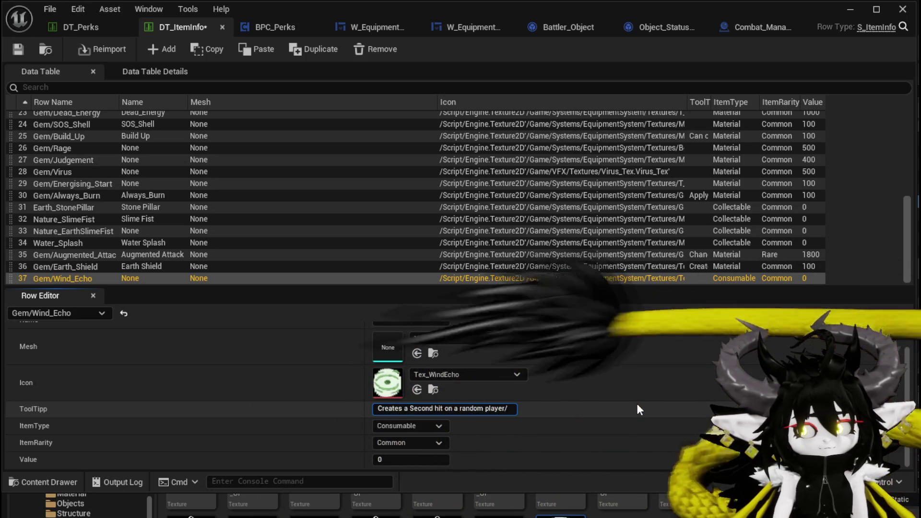
key("BackSpace")
key("BackSpace")
key("BackSpace")
type("target location")
left_click(415, 408)
key("BackSpace")
type("s a se")
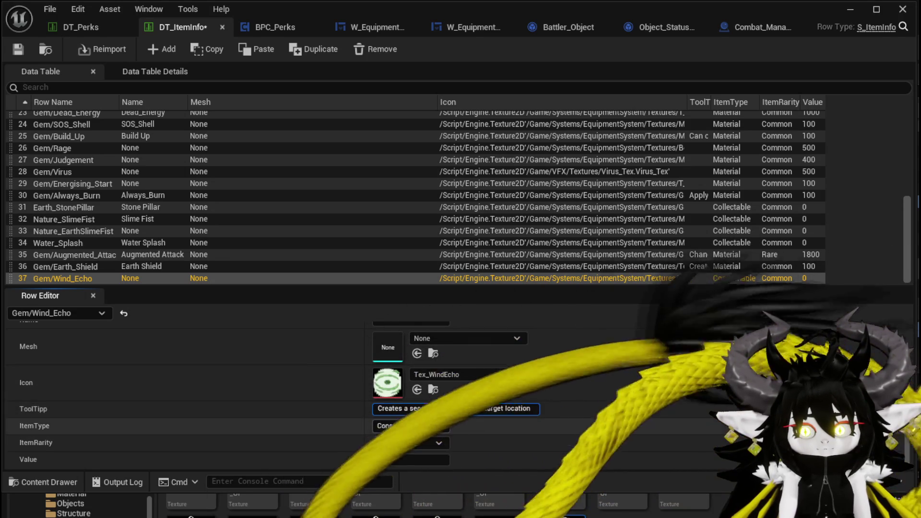
- Set the Gem/Wind_Echo item type to Material and its value to 100
left_click(408, 425)
left_click(407, 449)
left_click(400, 426)
left_click(401, 460)
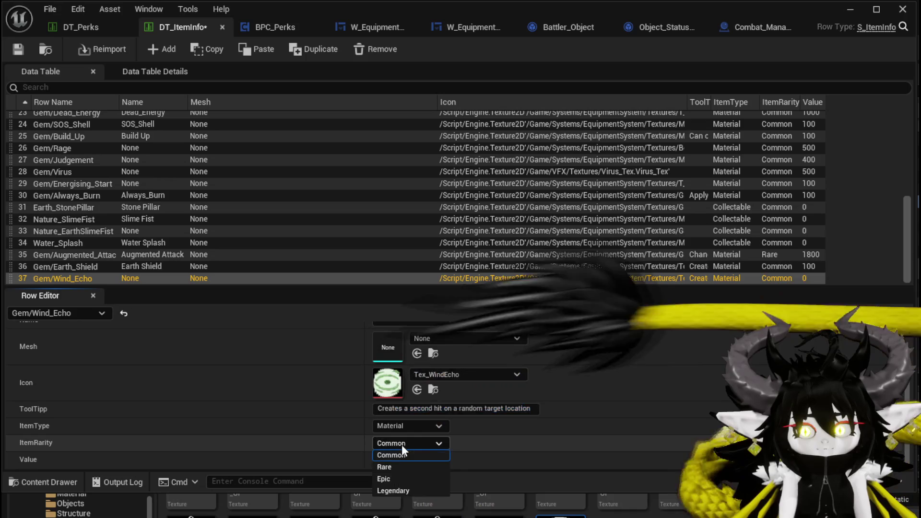
left_click(405, 460)
type("100")
key("Return")
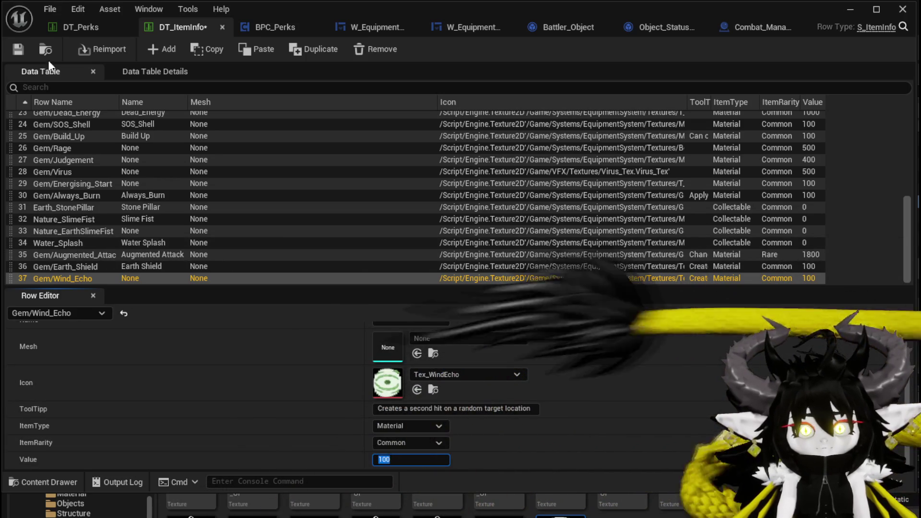
- Name the item 'Wind Echo' and save DT_ItemInfo
scroll(407, 398, "up", 2)
left_click(404, 345)
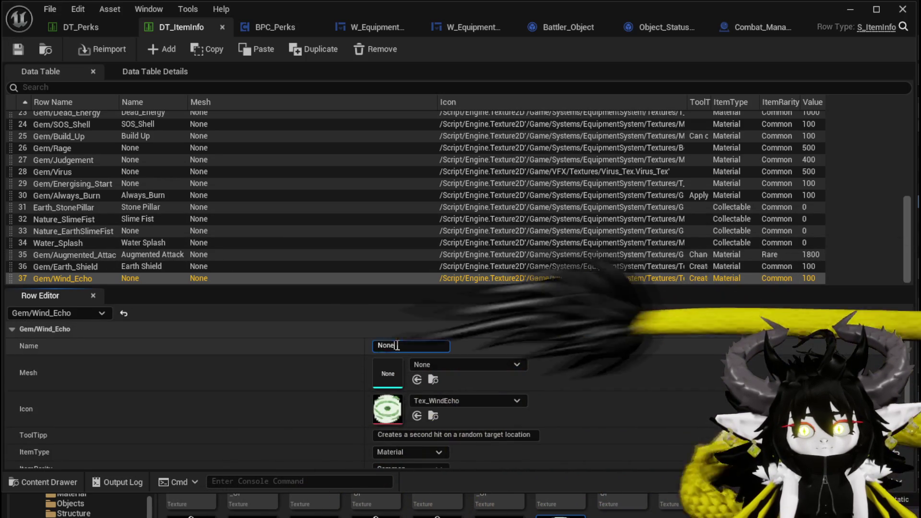
left_click_drag(403, 345, 370, 345)
type("Wind Echo")
key("Return")
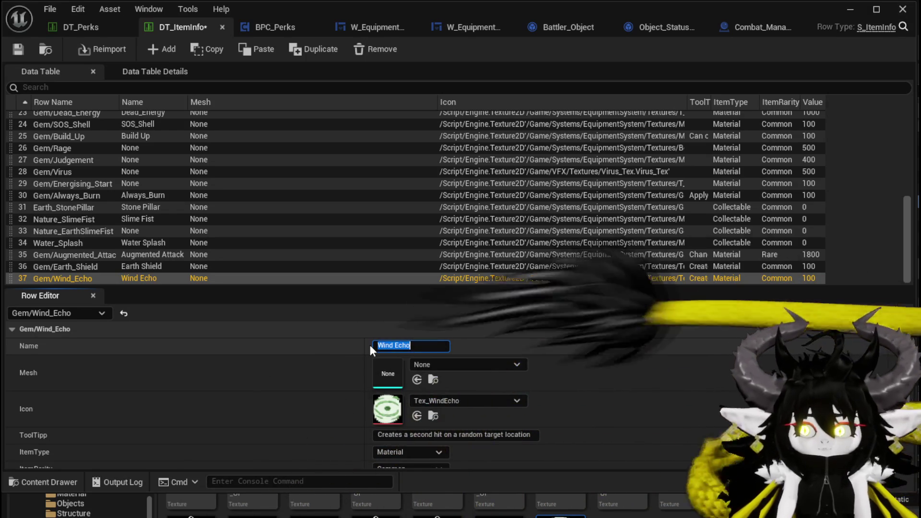
left_click(21, 49)
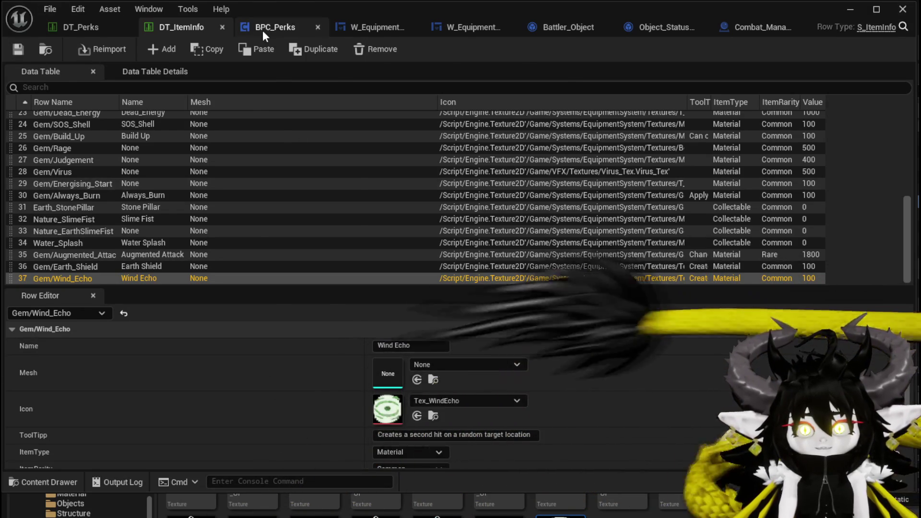
- Add a Perk_WindEcho function to BPC_Perks, then compile and save the Blueprint
left_click(263, 30)
scroll(325, 192, "down", 4)
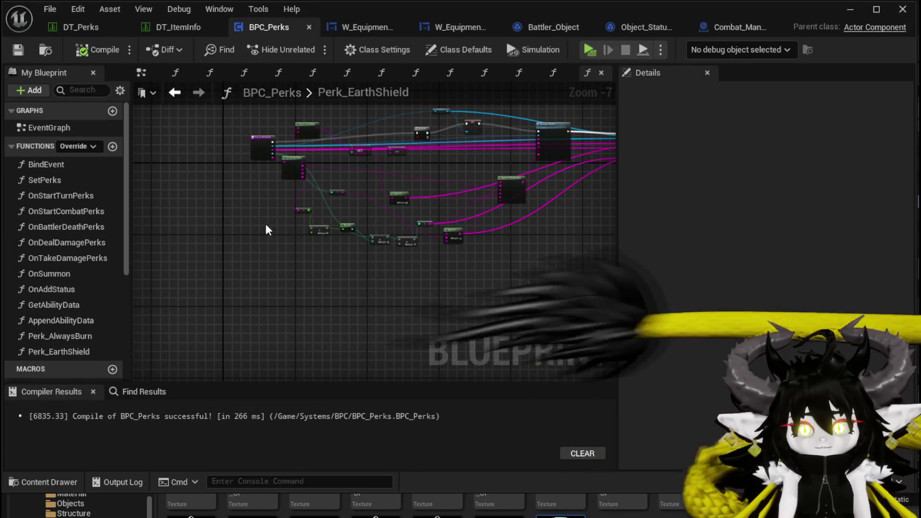
left_click(113, 146)
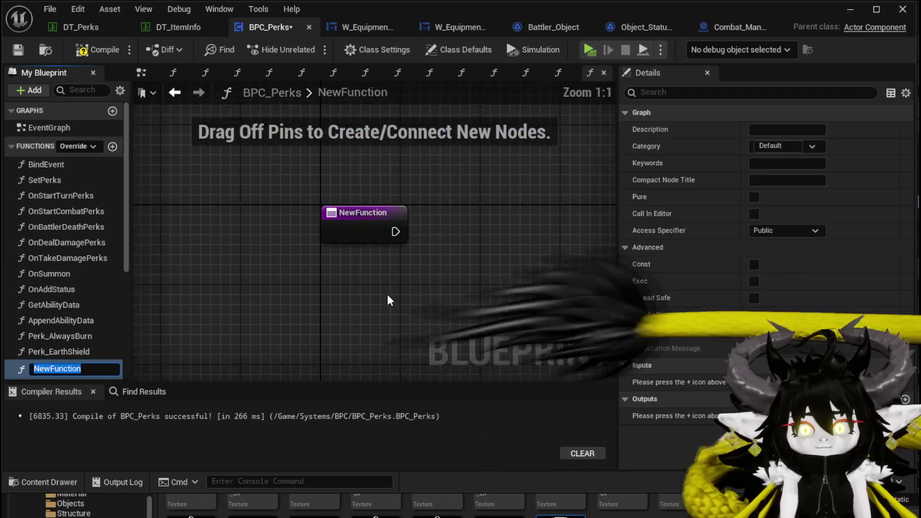
type("Perk")
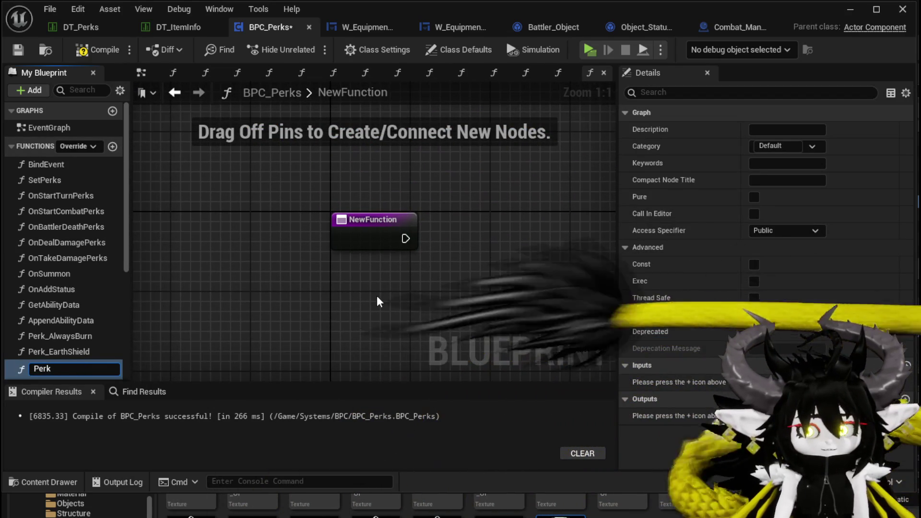
type("_Win")
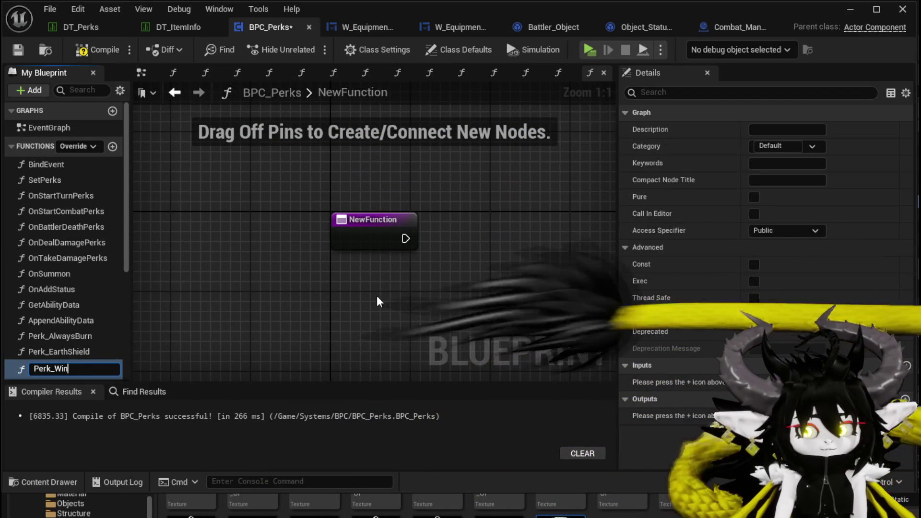
type("dEcho")
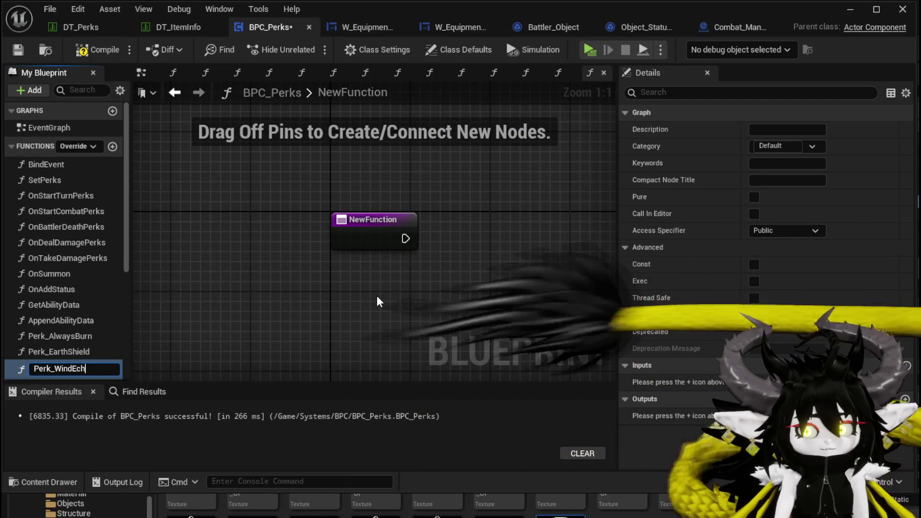
key("Return")
left_click(92, 49)
left_click(20, 50)
- Box-select all nodes in the Perk_EarthShield graph for copying
double_click(70, 348)
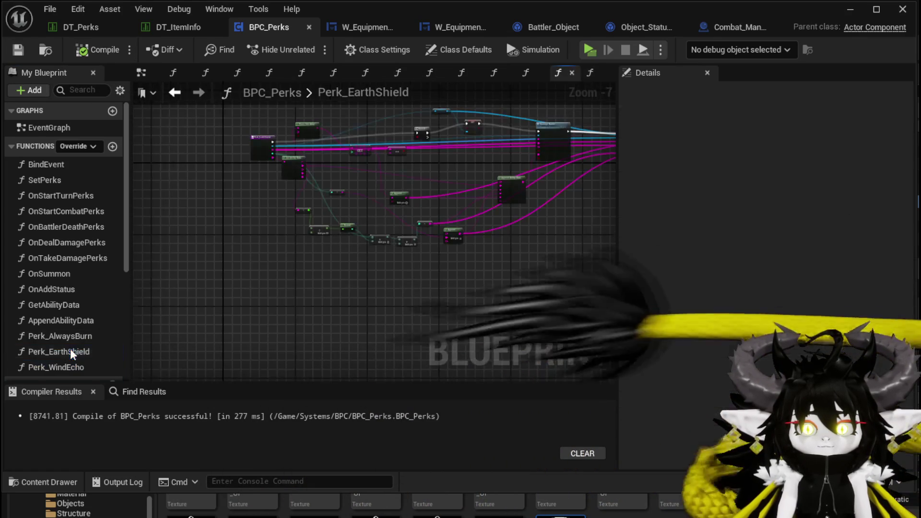
mouse_move(239, 292)
left_mouse_down()
mouse_move(548, 118)
mouse_move(549, 132)
left_mouse_up()
left_click(59, 351)
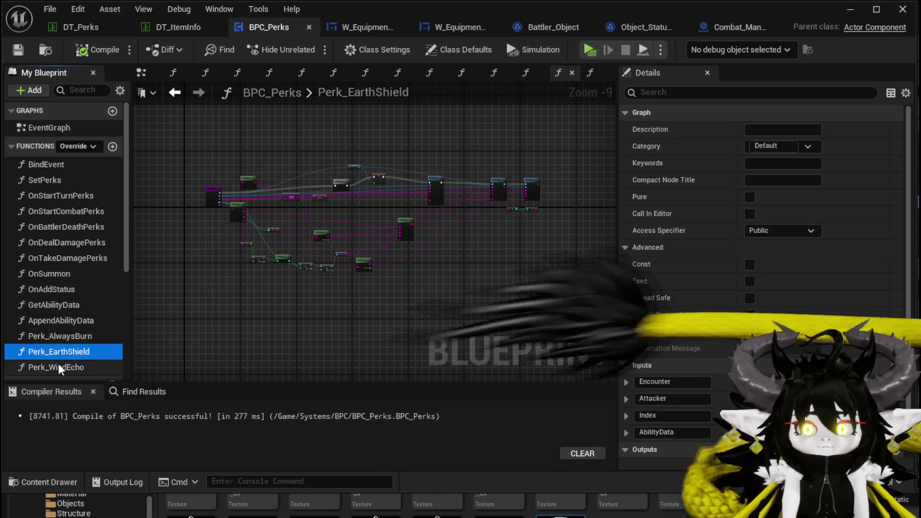
- Paste the copied Earth Shield nodes into Perk_WindEcho and change the comparison string from Earth to Wind
double_click(59, 364)
scroll(317, 234, "down", 3)
key("ctrl+v")
mouse_move(315, 249)
left_mouse_down()
mouse_move(228, 172)
mouse_move(258, 171)
mouse_move(303, 223)
mouse_move(287, 244)
mouse_move(413, 252)
mouse_move(356, 276)
left_mouse_up()
left_click(297, 257)
type("W")
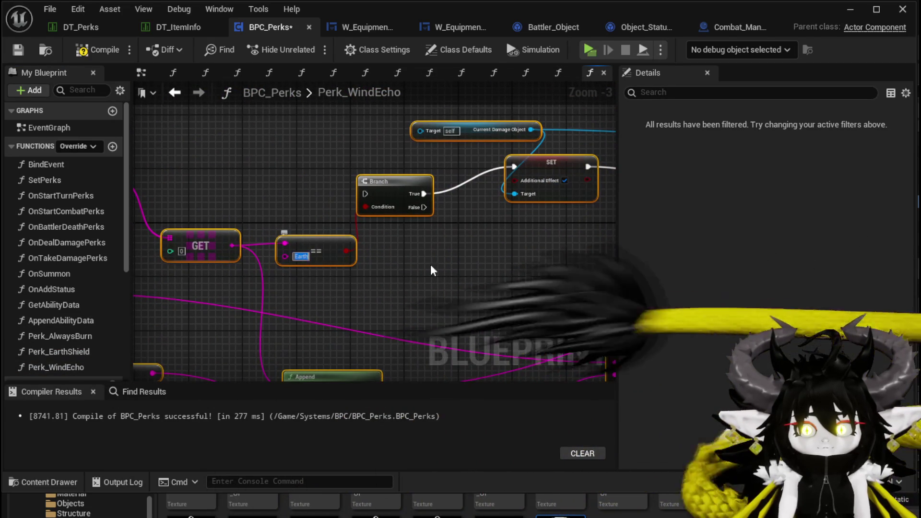
key("Return")
type("ind")
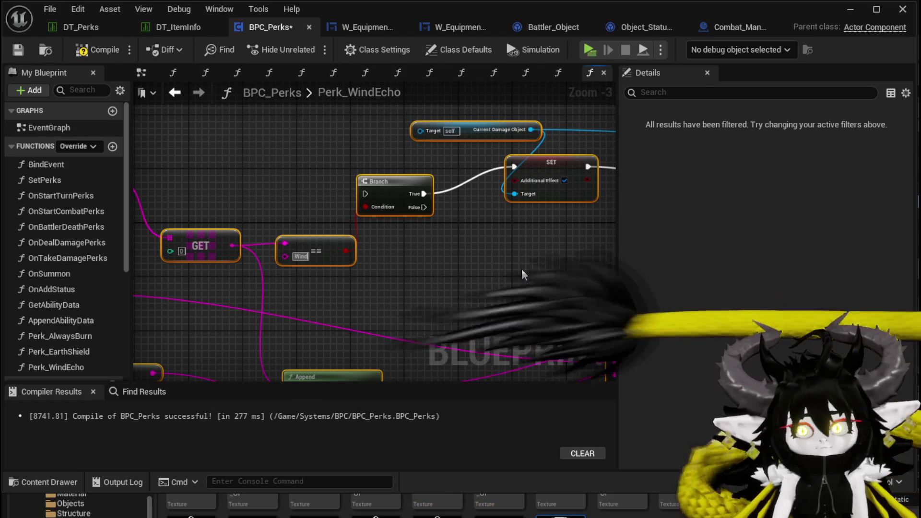
- Connect the GET node's Damage/Healing output into Append Ability Data
left_click_drag(486, 244, 342, 180)
scroll(342, 181, "down", 2)
scroll(479, 189, "up", 2)
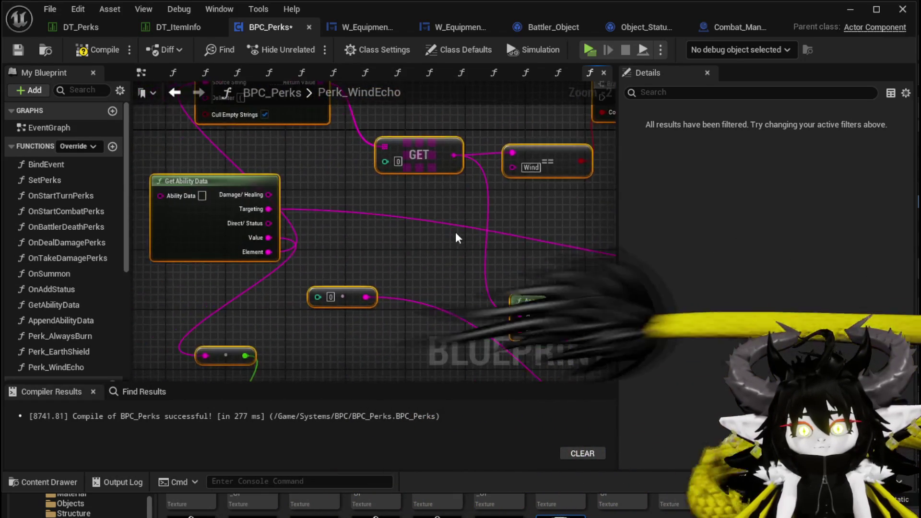
left_click_drag(312, 218, 268, 194)
mouse_move(194, 170)
left_mouse_down()
mouse_move(283, 183)
mouse_move(400, 243)
left_mouse_up()
left_click_drag(464, 233, 465, 233)
scroll(421, 200, "down", 1)
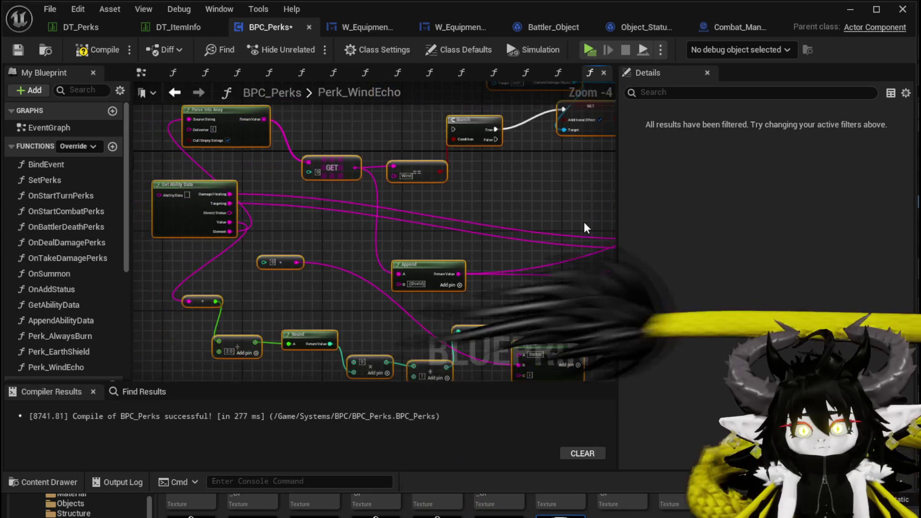
- Move the Perk_WindEcho entry node up-left and wire its execution into the Branch
mouse_move(209, 198)
left_mouse_down()
mouse_move(449, 281)
mouse_move(238, 223)
left_mouse_up()
mouse_move(242, 263)
left_mouse_down()
mouse_move(197, 208)
mouse_move(390, 256)
left_mouse_up()
left_click_drag(285, 246, 285, 246)
left_click(298, 293)
mouse_move(295, 287)
left_mouse_down()
mouse_move(333, 267)
mouse_move(309, 197)
mouse_move(347, 224)
left_mouse_up()
- Add Ability Data and Attacker ID input pins to the Perk_WindEcho entry node
left_click(225, 168)
left_click_drag(304, 217, 163, 234)
mouse_move(427, 174)
left_mouse_down()
mouse_move(139, 146)
mouse_move(331, 163)
left_mouse_up()
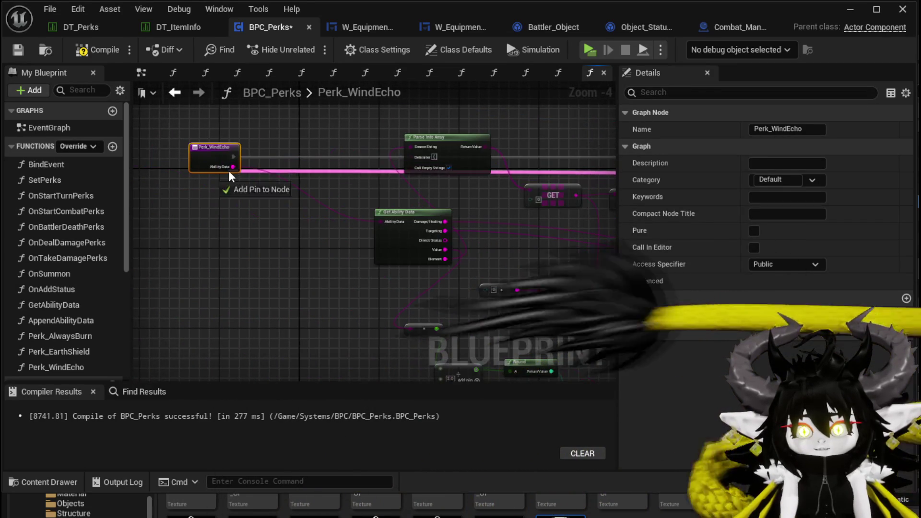
left_click_drag(215, 156, 157, 135)
left_click_drag(511, 206, 326, 209)
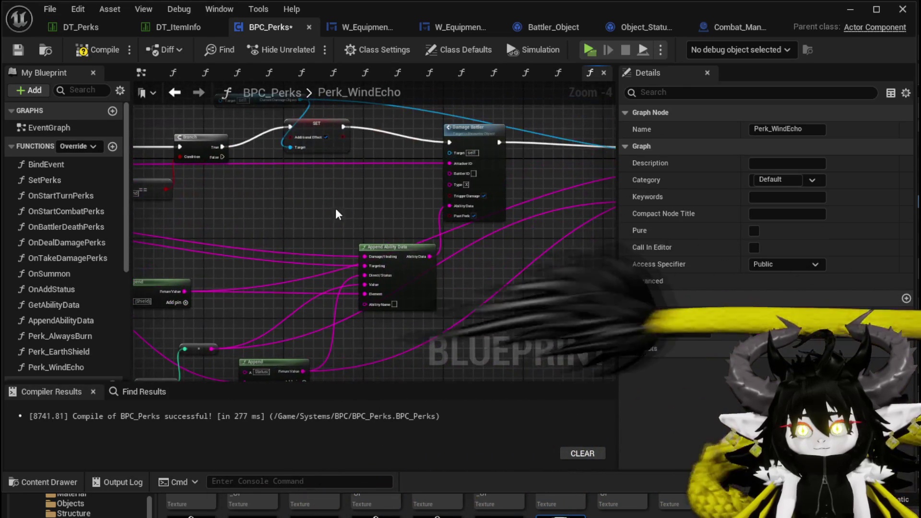
mouse_move(456, 167)
left_mouse_down()
mouse_move(277, 195)
mouse_move(295, 223)
left_mouse_up()
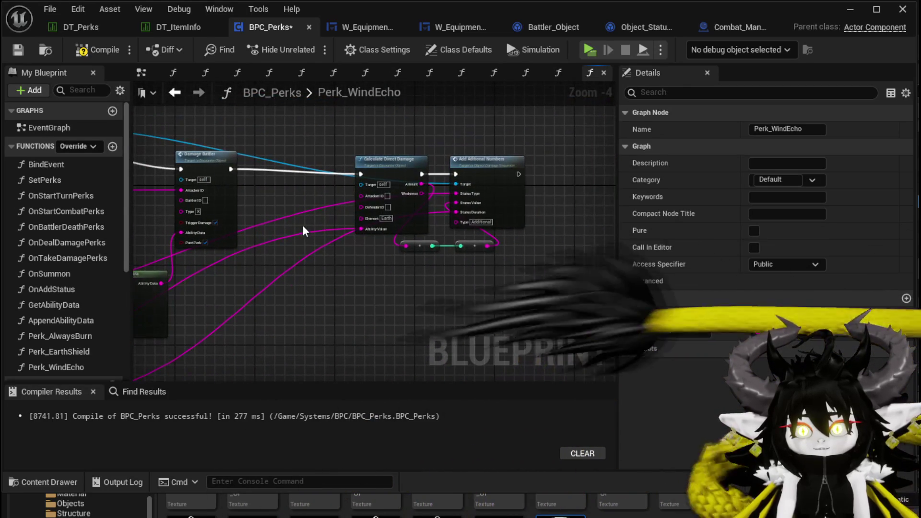
left_click_drag(367, 192, 301, 206)
left_click_drag(242, 194, 242, 193)
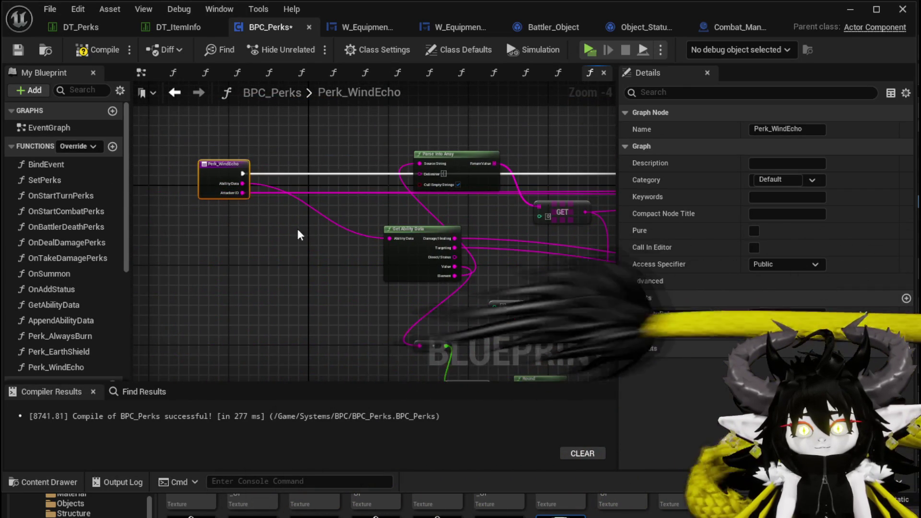
- Move Append Ability Data up-left and Damage Battler slightly right
mouse_move(343, 233)
left_mouse_down()
mouse_move(411, 226)
mouse_move(400, 261)
left_mouse_up()
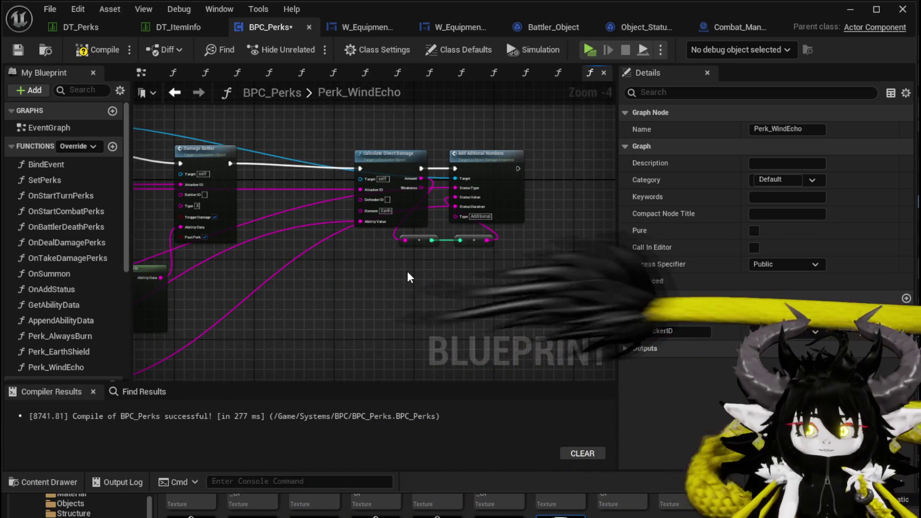
left_click_drag(407, 272, 476, 271)
left_click_drag(376, 268, 456, 255)
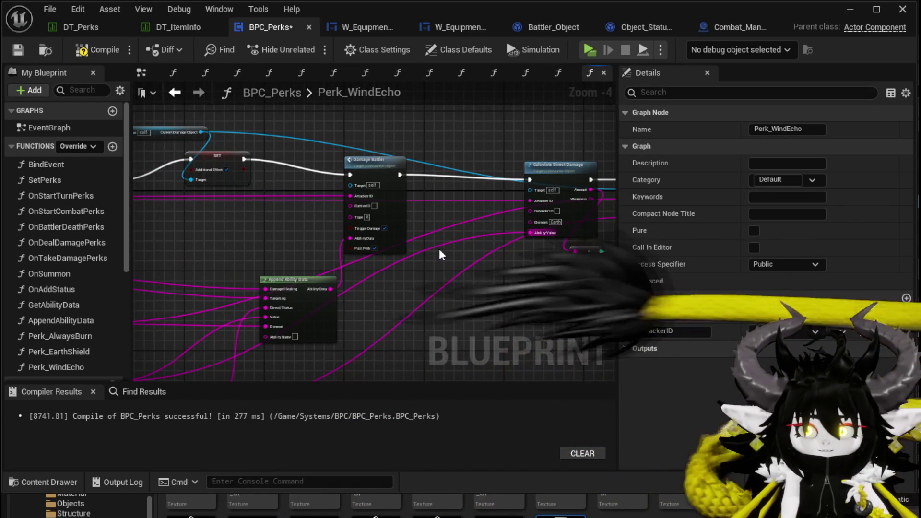
mouse_move(294, 280)
left_mouse_down()
mouse_move(255, 221)
mouse_move(233, 240)
left_mouse_up()
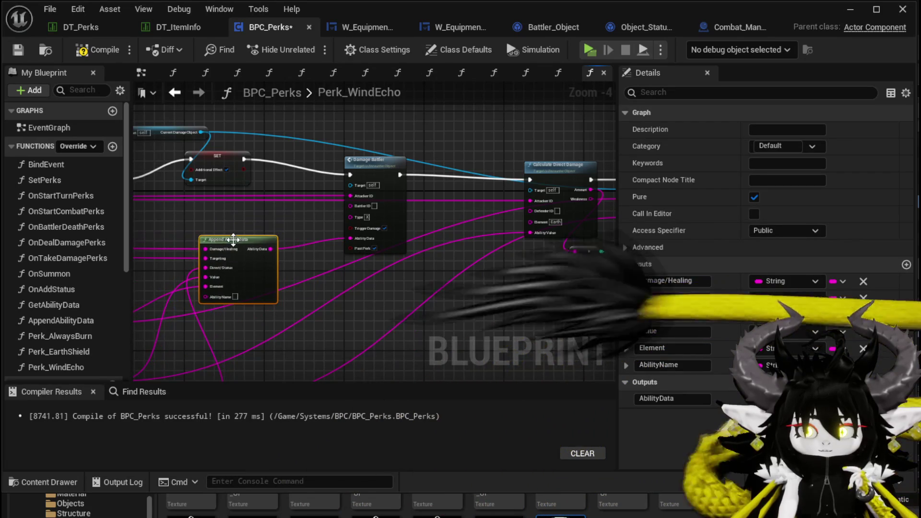
mouse_move(347, 167)
left_mouse_down()
mouse_move(376, 167)
mouse_move(428, 194)
left_mouse_up()
- Add a Target input to Perk_WindEcho from the SET node's target wire
left_click(315, 234)
mouse_move(315, 234)
left_mouse_down()
mouse_move(375, 223)
mouse_move(329, 199)
mouse_move(589, 212)
mouse_move(465, 194)
mouse_move(106, 183)
mouse_move(257, 250)
mouse_move(246, 240)
left_mouse_up()
left_click(329, 199)
scroll(277, 279, "up", 2)
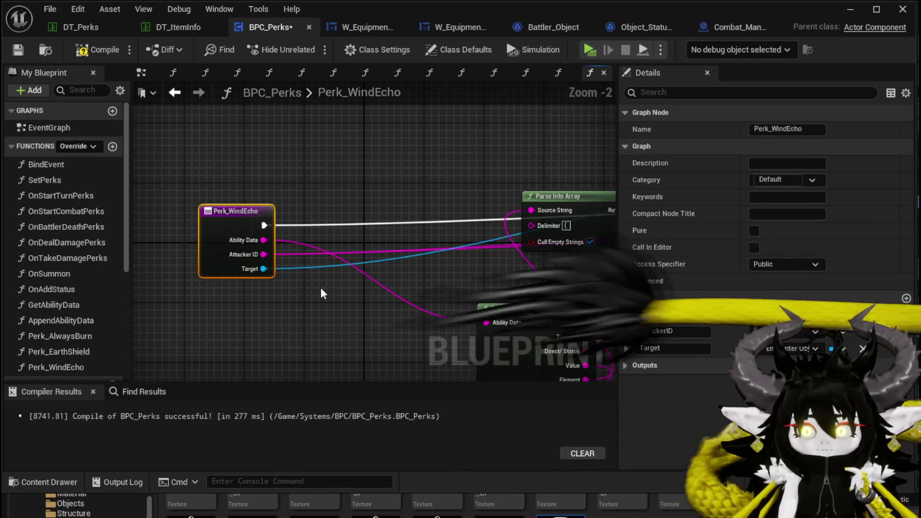
- Rename the Target input to Encounter, move it to the top, then compile and jump to the first error
left_click(691, 348)
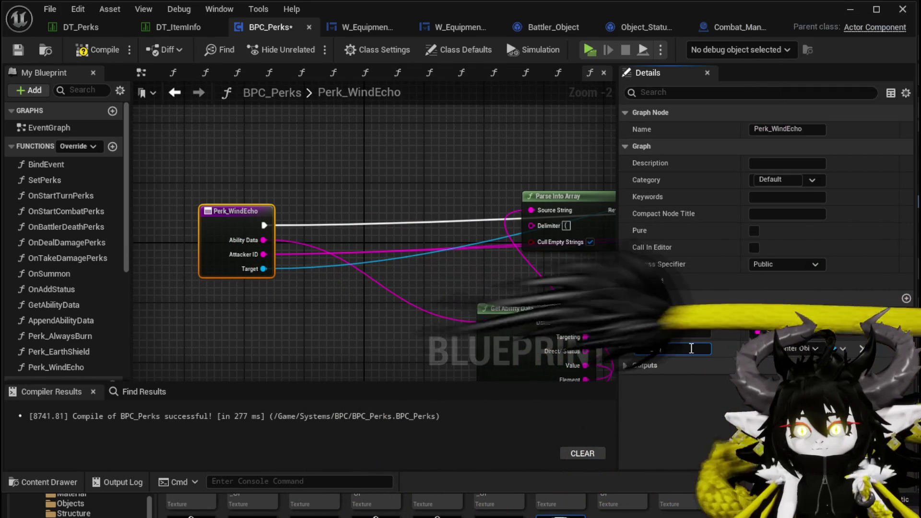
double_click(654, 350)
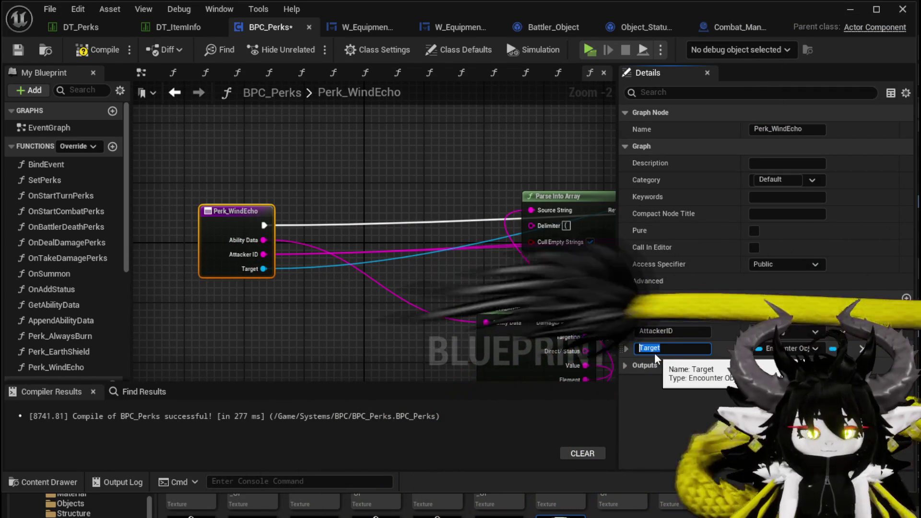
type("Encounter")
key("Return")
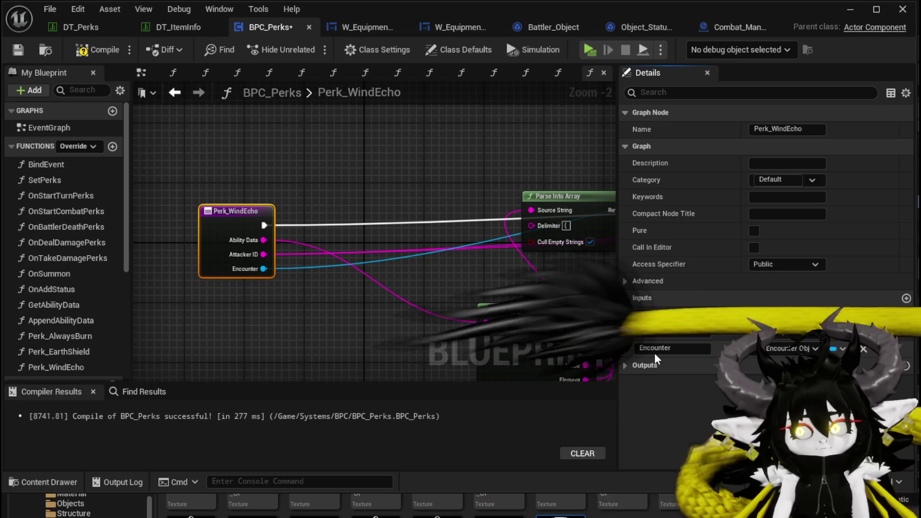
left_click_drag(622, 352, 625, 312)
left_click(20, 50)
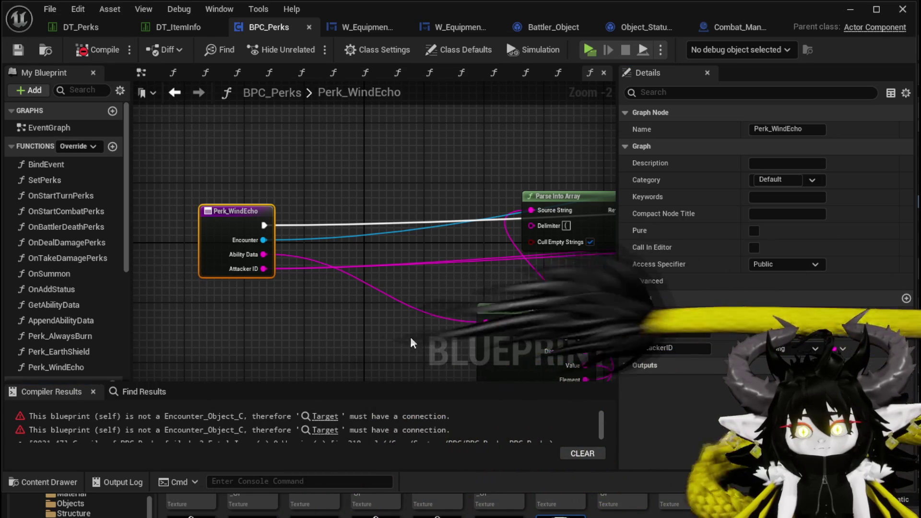
left_click(325, 416)
- Look over the Branch, SET and Damage Battler nodes, selecting the SET and damage nodes
scroll(380, 223, "down", 3)
scroll(284, 220, "down", 2)
scroll(223, 206, "up", 1)
scroll(232, 232, "up", 1)
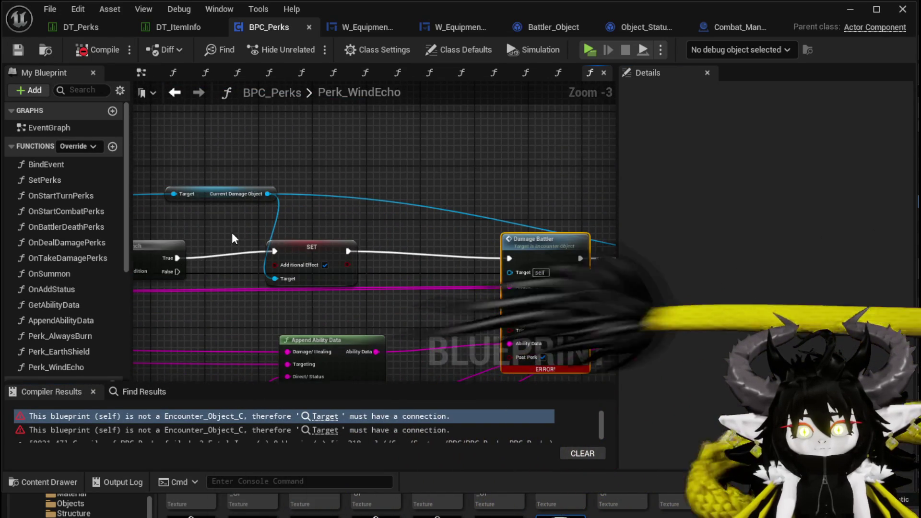
left_click_drag(232, 234, 240, 259)
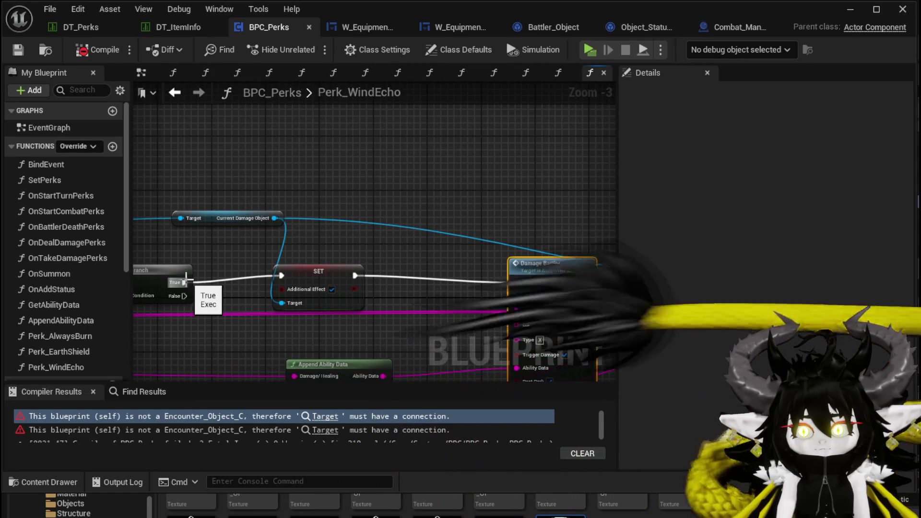
left_click_drag(375, 273, 221, 248)
scroll(283, 254, "down", 2)
left_click_drag(484, 271, 545, 271)
scroll(281, 217, "up", 3)
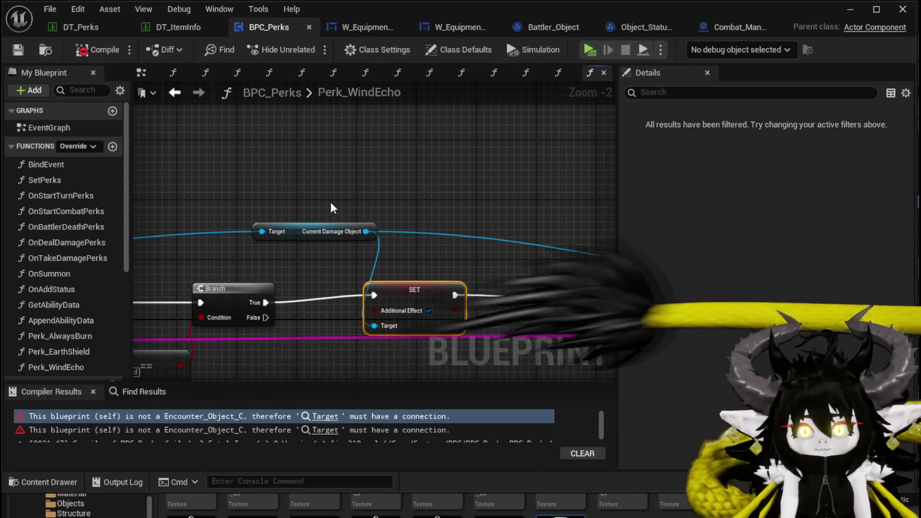
left_click_drag(344, 204, 351, 239)
- Add a Get Owner node from the Encounter reference and search its output's actions for Resolve
left_click_drag(304, 267, 375, 190)
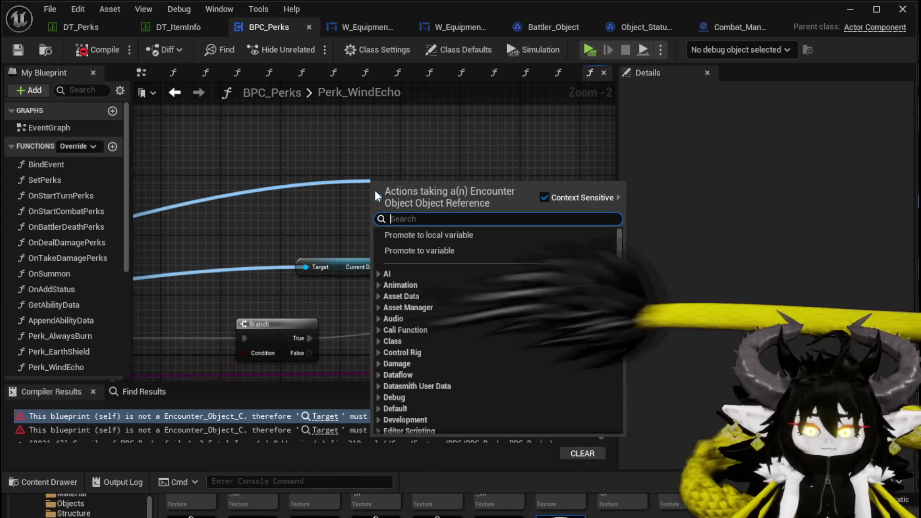
type("Owner")
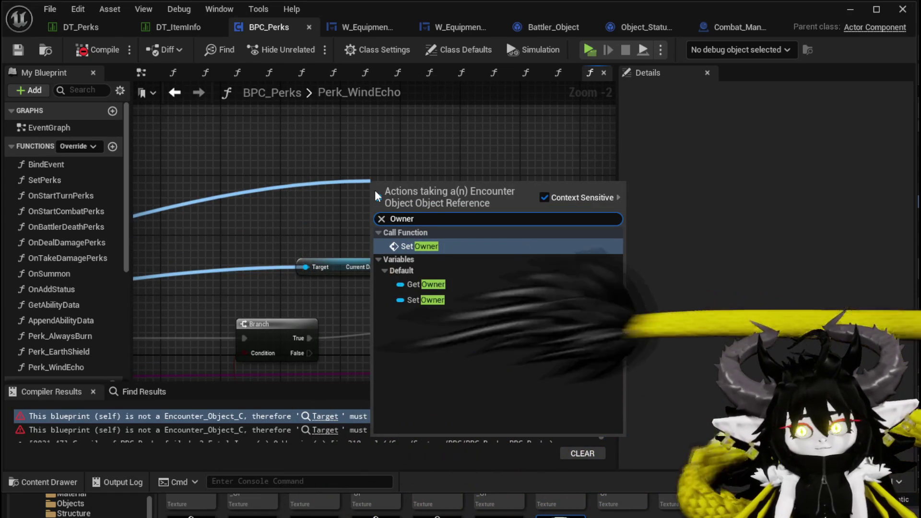
left_click(414, 284)
mouse_move(422, 193)
left_mouse_down()
mouse_move(236, 184)
mouse_move(348, 193)
left_mouse_up()
type("R")
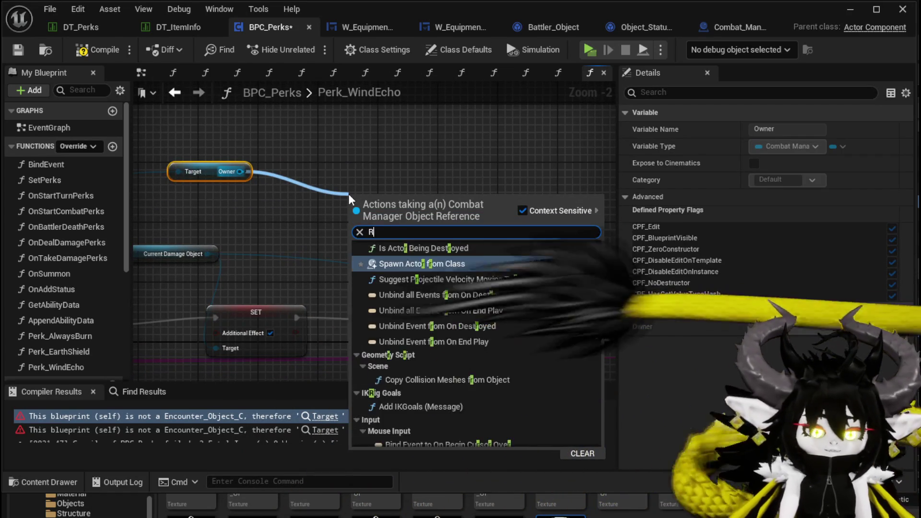
type("esolve")
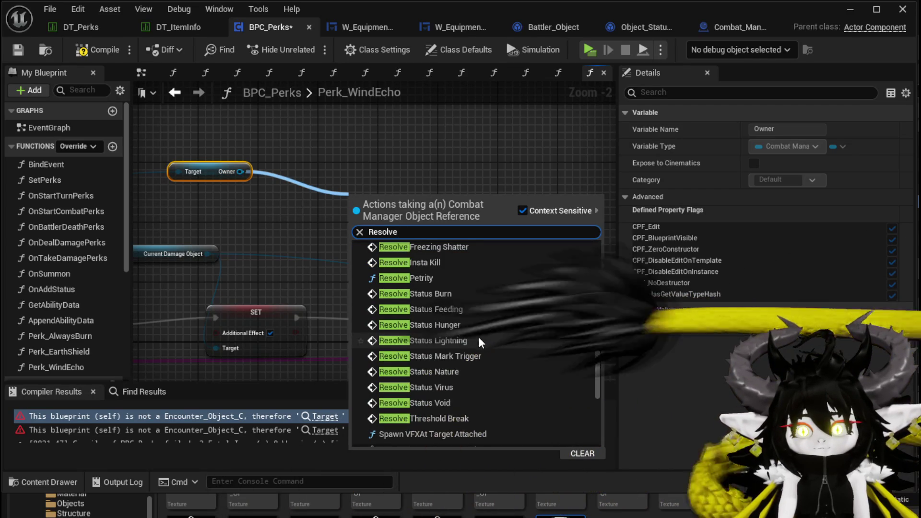
- Add a Resolve Status Lightning call on the Owner, position it, and open its function graph
left_click(475, 342)
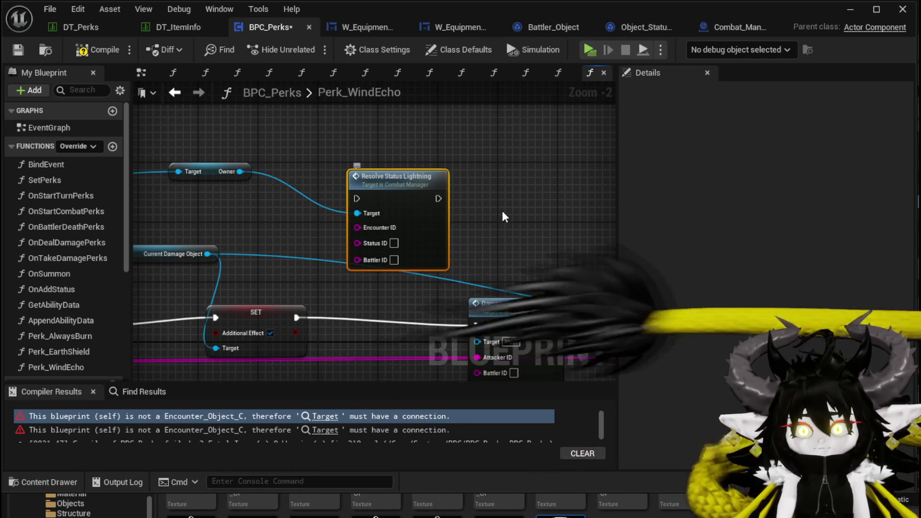
left_click_drag(453, 205, 430, 180)
left_click(437, 202)
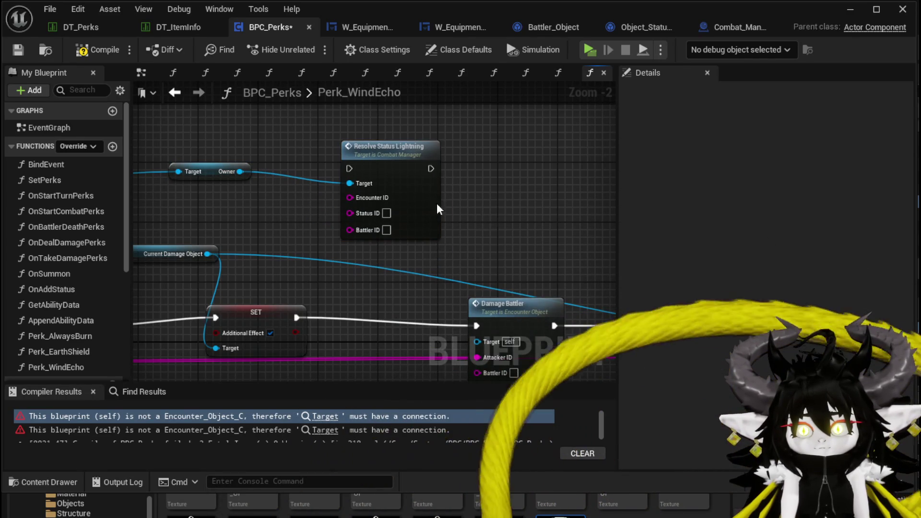
double_click(413, 197)
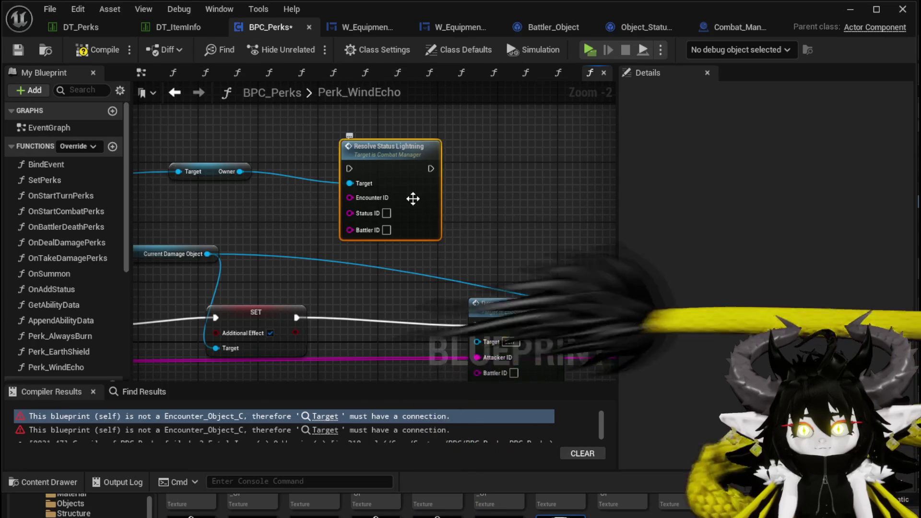
- Navigate Resolve Status Lightning's graph to the Spawn Actor, Get Ground, Make Array and FIND nodes
scroll(412, 196, "up", 3)
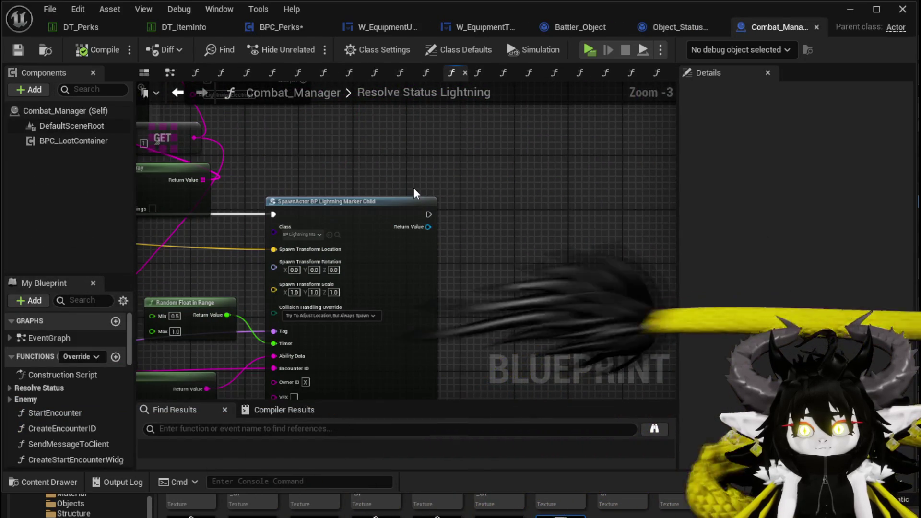
left_click_drag(361, 148, 525, 292)
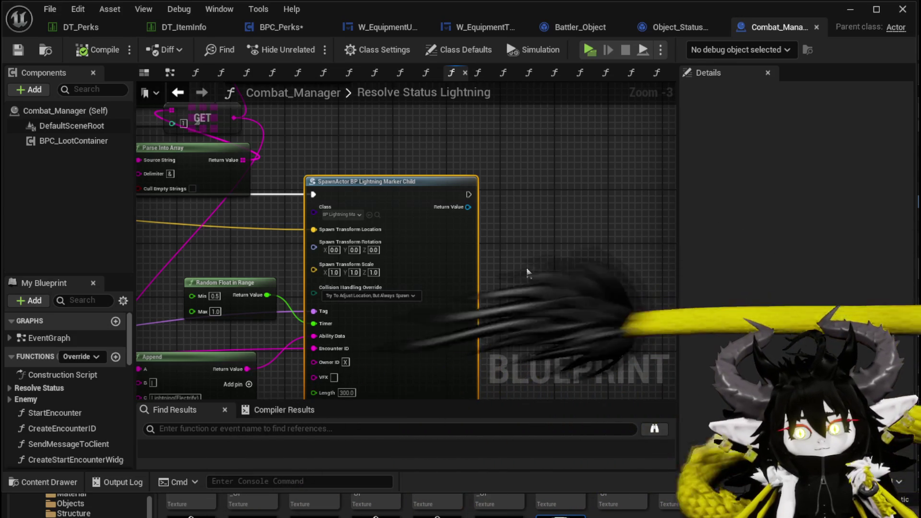
left_click_drag(526, 267, 689, 336)
scroll(473, 199, "down", 3)
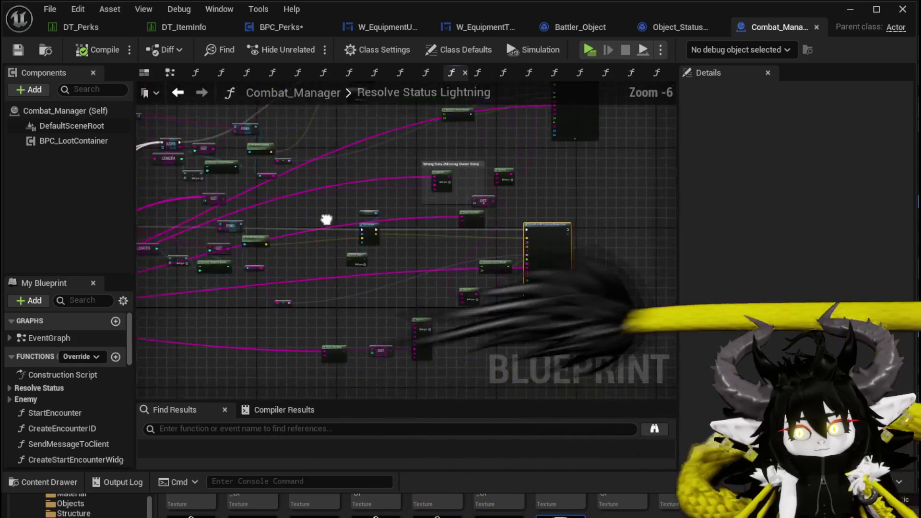
scroll(318, 248, "up", 4)
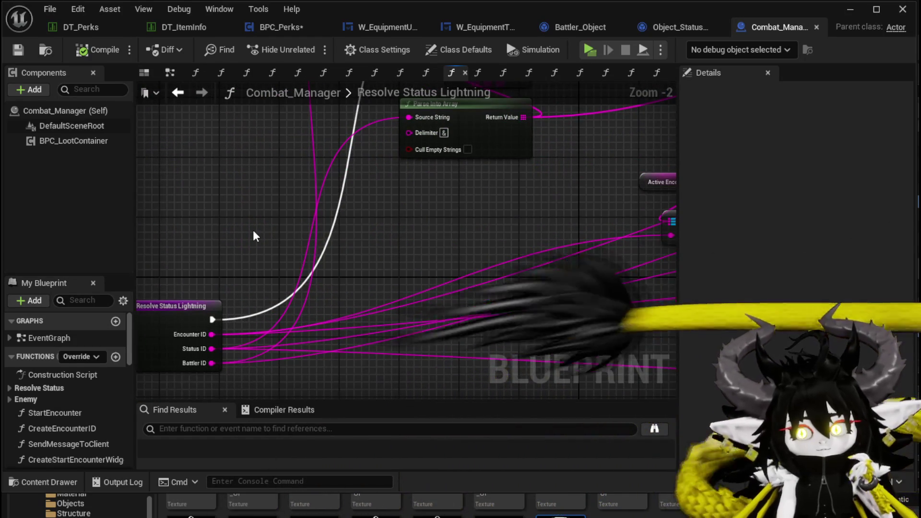
scroll(254, 234, "down", 3)
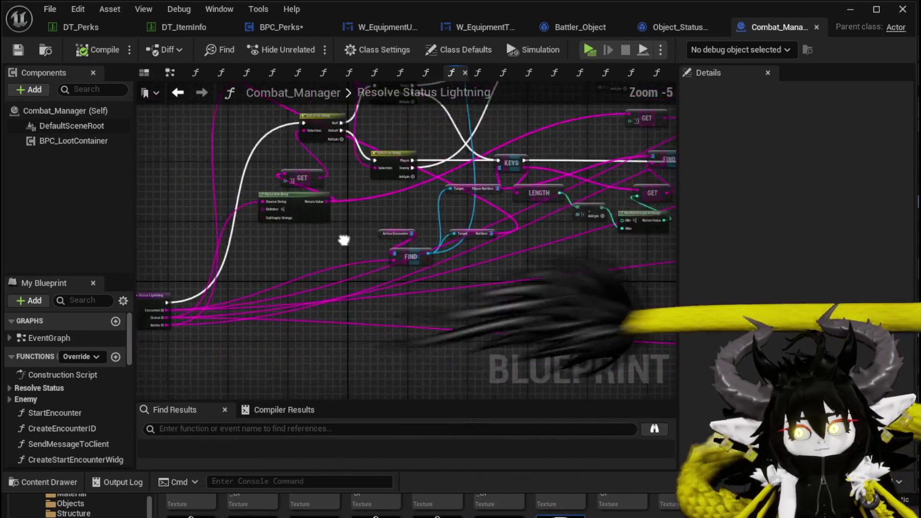
mouse_move(344, 230)
left_mouse_down()
mouse_move(136, 304)
mouse_move(247, 225)
mouse_move(487, 152)
mouse_move(435, 124)
left_mouse_up()
scroll(352, 180, "up", 2)
mouse_move(518, 199)
left_mouse_down()
mouse_move(734, 90)
mouse_move(585, 189)
left_mouse_up()
scroll(312, 254, "up", 2)
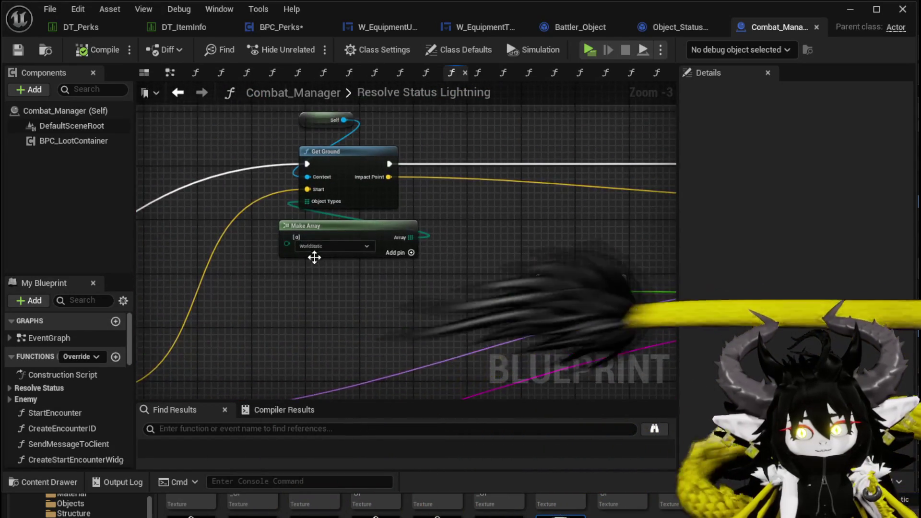
- Add then remove a second Make Array entry, keeping only WorldStatic, and save Combat_Manager
left_click(442, 252)
left_click(329, 275)
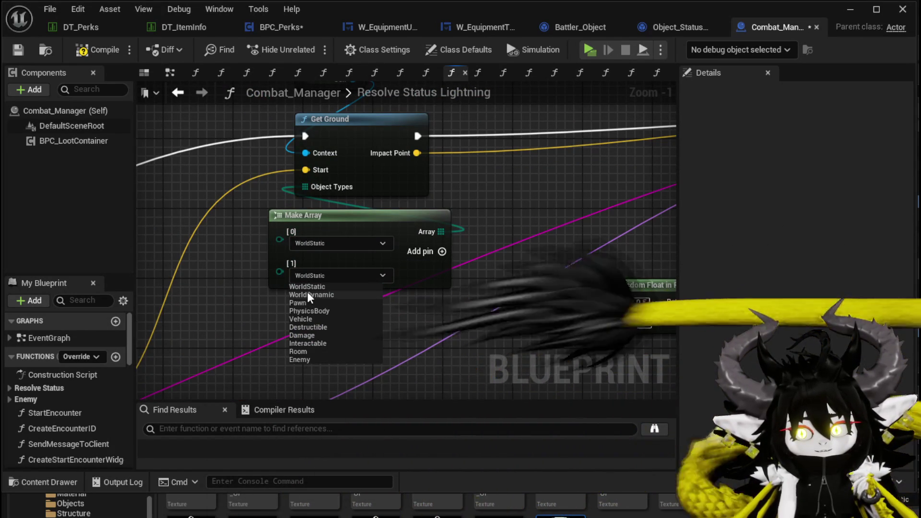
left_click(239, 217)
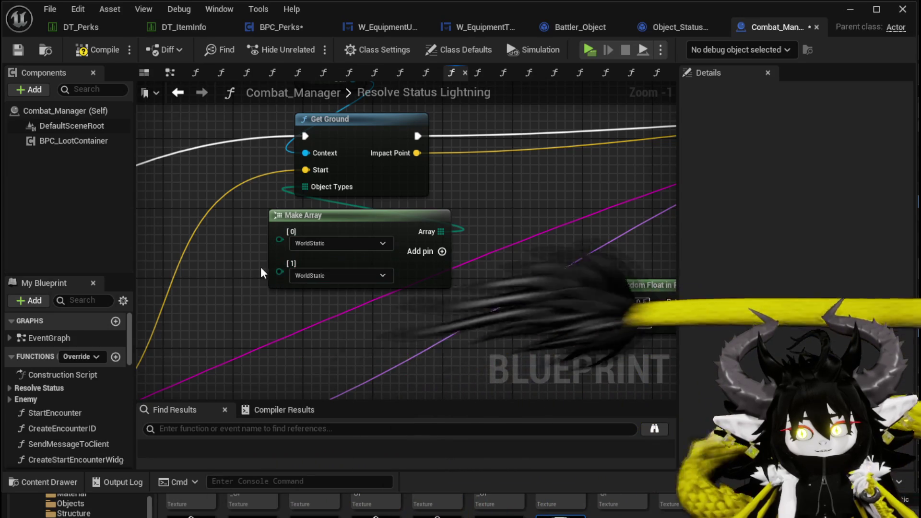
right_click(279, 270)
left_click(339, 418)
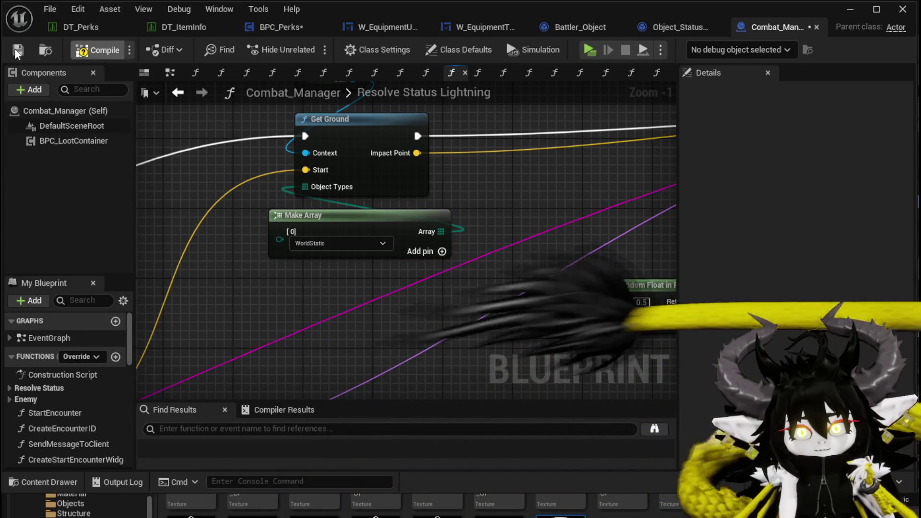
left_click(15, 50)
- Move the Resolve Status Lightning entry node up
scroll(302, 127, "down", 3)
left_click_drag(242, 230, 576, 138)
scroll(326, 215, "up", 2)
left_click_drag(325, 214, 343, 251)
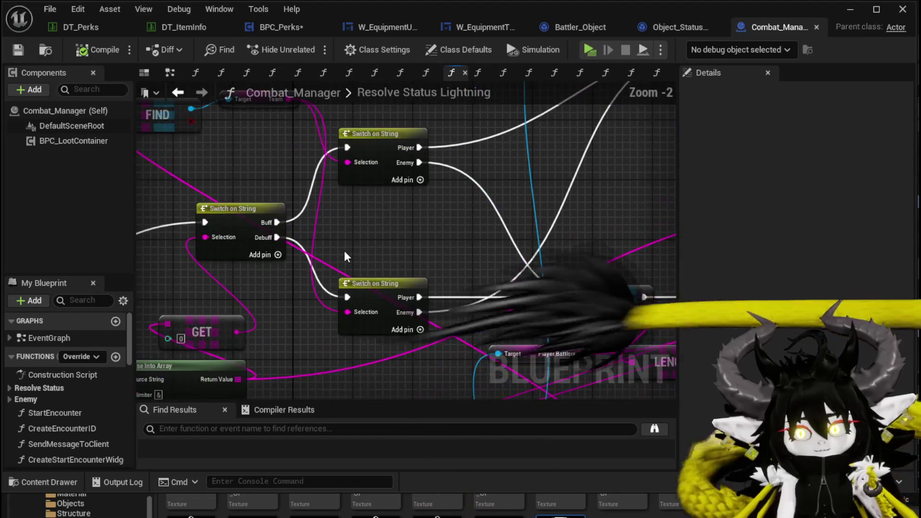
scroll(344, 249, "down", 2)
mouse_move(485, 206)
left_mouse_down()
mouse_move(291, 230)
mouse_move(244, 248)
mouse_move(268, 268)
left_mouse_up()
mouse_move(237, 342)
left_mouse_down()
mouse_move(222, 152)
mouse_move(235, 107)
left_mouse_up()
- Shift the GET and Parse Into Array nodes left and the entry node further up-left
scroll(329, 238, "up", 2)
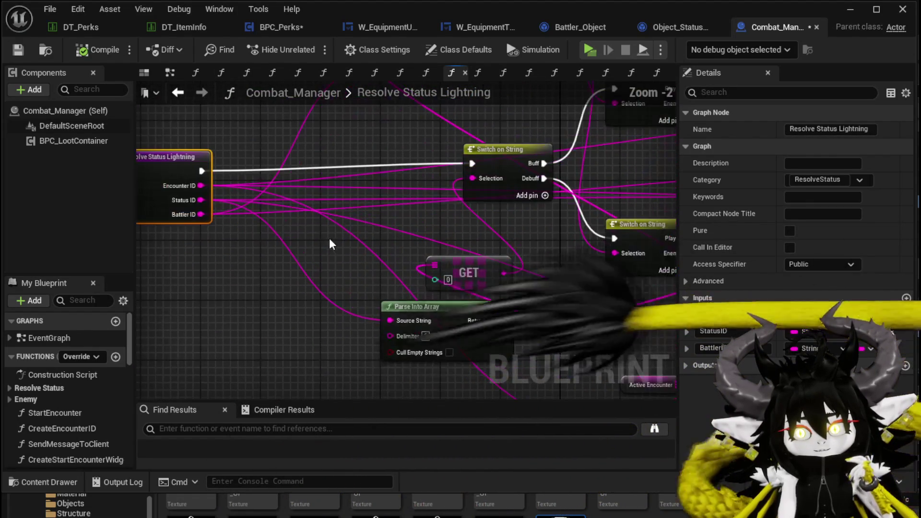
mouse_move(360, 241)
left_mouse_down()
mouse_move(240, 253)
mouse_move(348, 326)
left_mouse_up()
left_click_drag(341, 281, 246, 281)
left_click(374, 272)
mouse_move(370, 281)
left_mouse_down()
mouse_move(425, 299)
mouse_move(389, 376)
mouse_move(382, 352)
left_mouse_up()
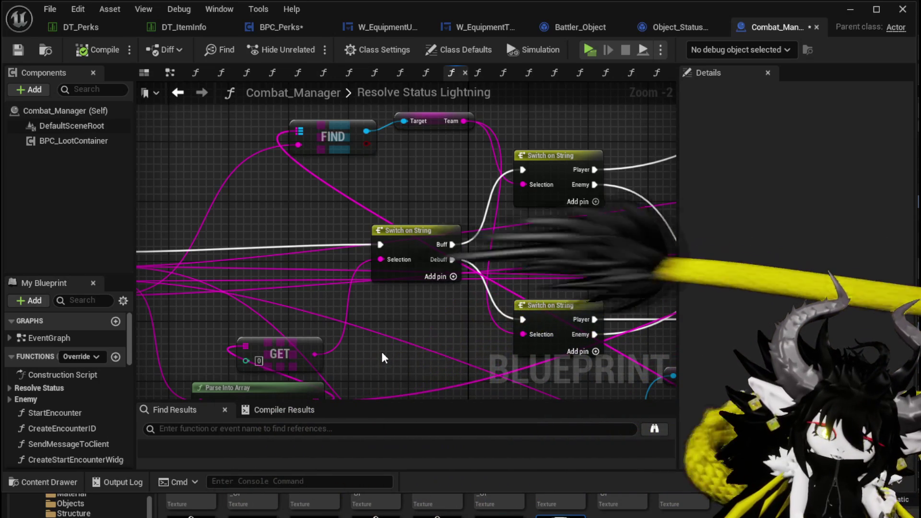
scroll(395, 300, "down", 1)
left_click_drag(396, 306, 469, 350)
mouse_move(189, 286)
left_mouse_down()
mouse_move(211, 153)
mouse_move(206, 206)
mouse_move(220, 206)
mouse_move(160, 222)
mouse_move(307, 235)
mouse_move(154, 230)
mouse_move(200, 236)
mouse_move(866, 183)
mouse_move(479, 123)
mouse_move(231, 120)
mouse_move(471, 146)
mouse_move(367, 176)
mouse_move(185, 174)
left_mouse_up()
scroll(211, 154, "down", 2)
mouse_move(410, 215)
left_mouse_down()
mouse_move(364, 206)
mouse_move(428, 200)
mouse_move(527, 211)
left_mouse_up()
- Compile Combat_Manager and pan across the graph toward the FIND node
left_click(82, 50)
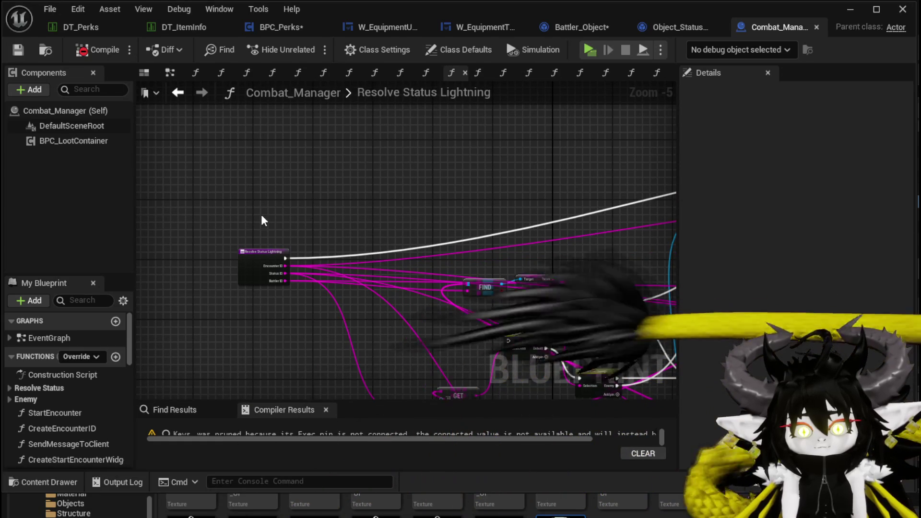
scroll(414, 315, "down", 1)
mouse_move(414, 315)
left_mouse_down()
mouse_move(165, 189)
mouse_move(376, 192)
left_mouse_up()
scroll(375, 192, "up", 4)
scroll(374, 239, "down", 2)
left_click_drag(404, 234, 478, 223)
mouse_move(583, 151)
left_mouse_down()
mouse_move(539, 209)
mouse_move(263, 252)
mouse_move(481, 269)
mouse_move(428, 266)
mouse_move(562, 251)
mouse_move(216, 242)
left_mouse_up()
- Recompile and save Combat_Manager, then inspect the KEYS, GET and FIND nodes
left_click(89, 49)
left_click(17, 50)
mouse_move(300, 135)
left_mouse_down()
mouse_move(421, 185)
mouse_move(160, 215)
mouse_move(507, 192)
left_mouse_up()
scroll(306, 275, "up", 2)
mouse_move(380, 267)
left_mouse_down()
mouse_move(226, 212)
mouse_move(424, 211)
mouse_move(318, 216)
mouse_move(422, 226)
mouse_move(392, 219)
left_mouse_up()
scroll(424, 211, "down", 2)
scroll(424, 211, "down", 1)
scroll(319, 216, "up", 1)
scroll(406, 221, "up", 2)
- Review FIND, Switch on String and Resolve Status Lightning, then return to BPC_Perks' Perk_WindEcho
mouse_move(409, 168)
left_mouse_down()
mouse_move(360, 222)
mouse_move(306, 217)
mouse_move(248, 235)
left_mouse_up()
scroll(362, 222, "down", 2)
scroll(363, 222, "up", 1)
scroll(247, 235, "up", 2)
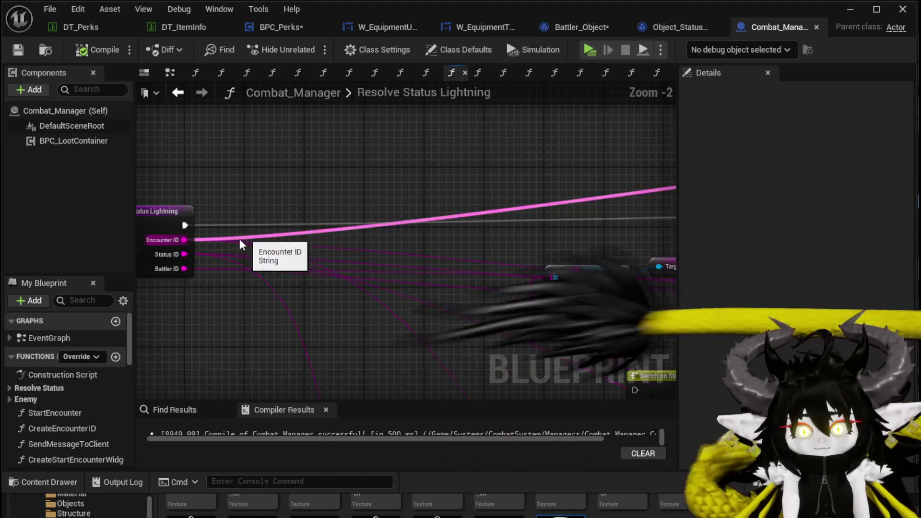
scroll(254, 316, "down", 1)
mouse_move(397, 228)
left_mouse_down()
mouse_move(230, 212)
mouse_move(379, 252)
left_mouse_up()
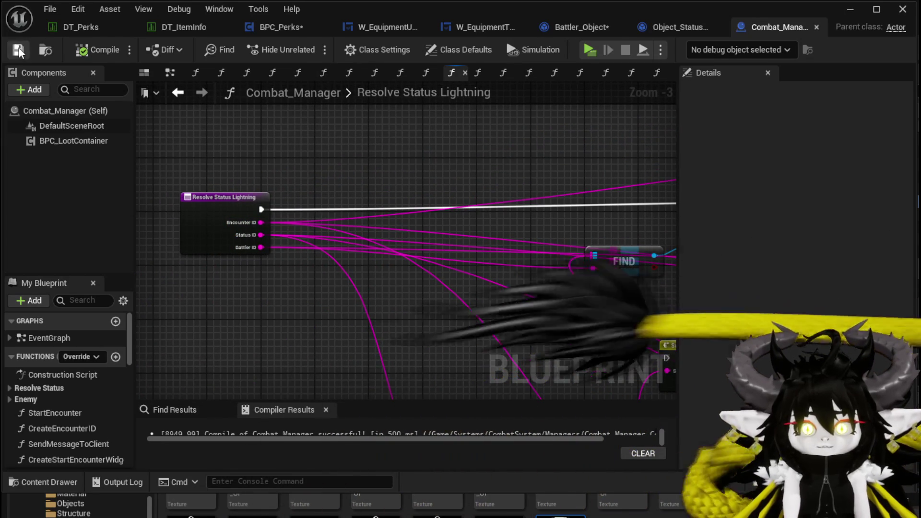
left_click(280, 27)
- Add a Defender ID input to the Perk_WindEcho entry from Damage Battler's Defender ID pin
scroll(317, 219, "up", 1)
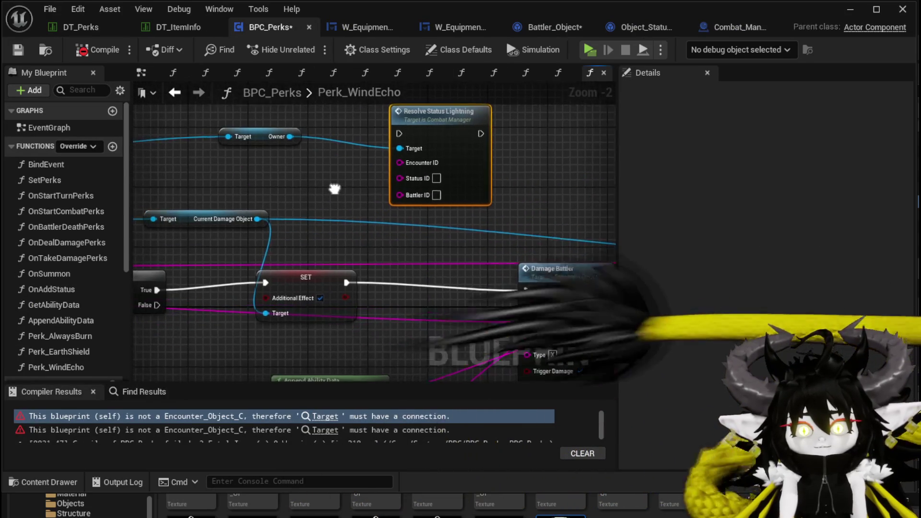
scroll(356, 207, "down", 4)
scroll(355, 254, "up", 4)
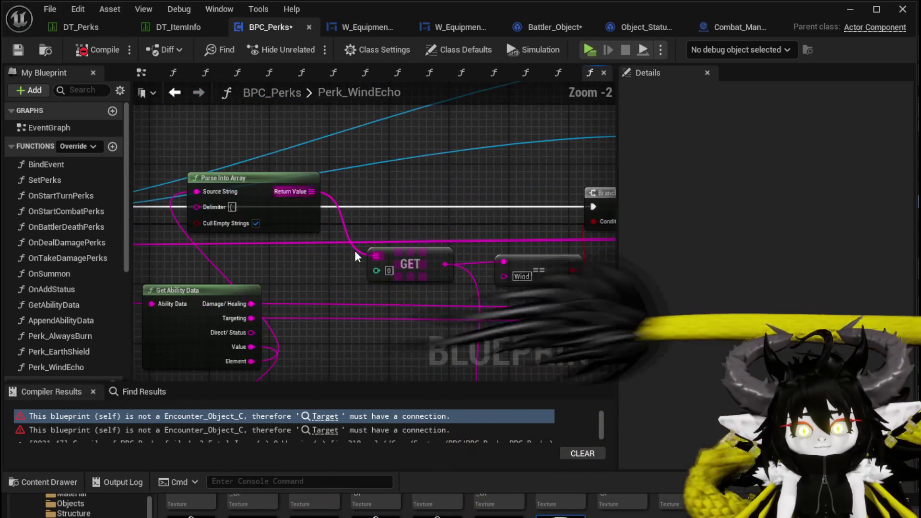
scroll(468, 215, "down", 2)
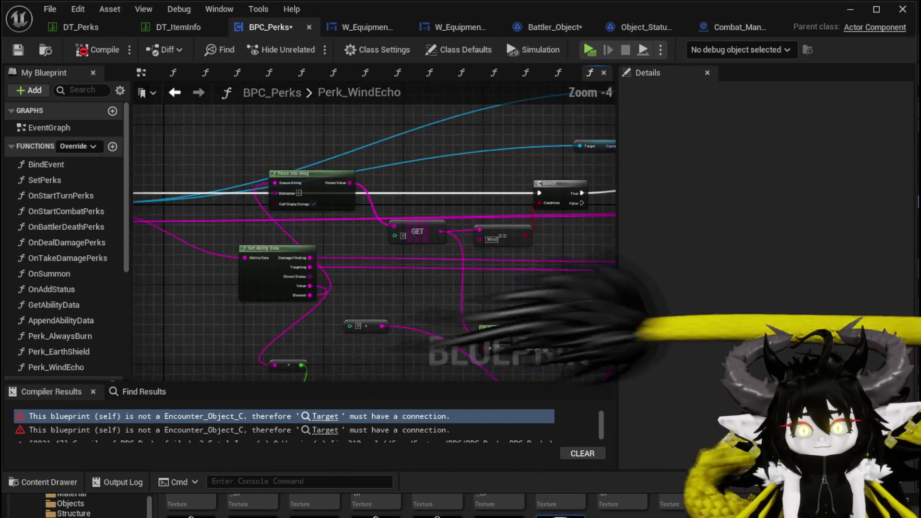
scroll(464, 250, "up", 2)
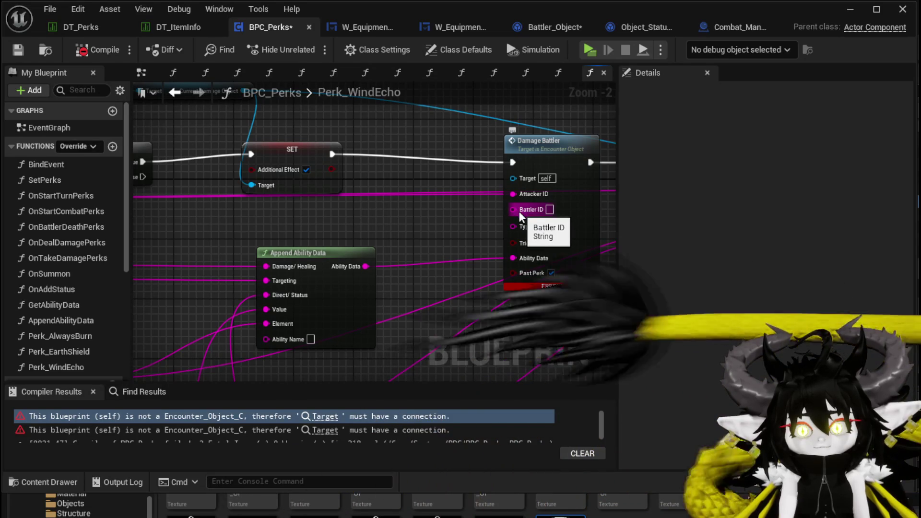
left_click_drag(519, 212, 226, 213)
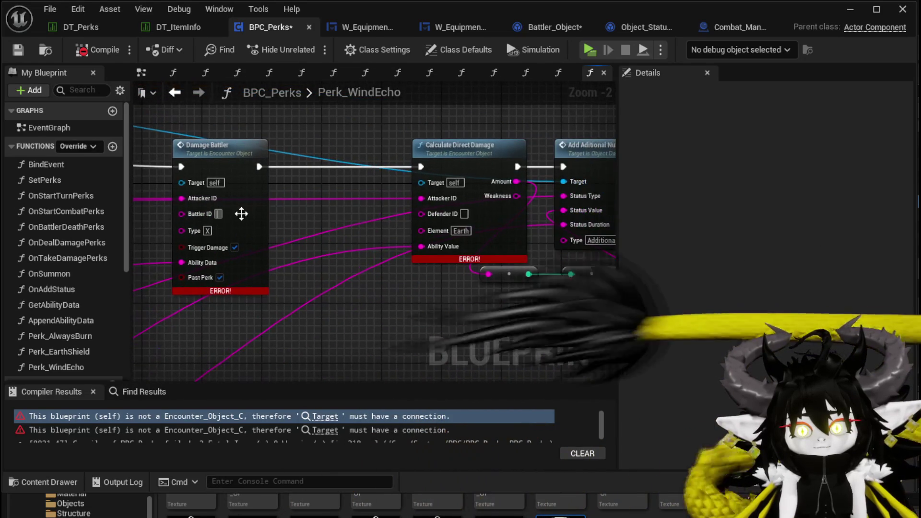
mouse_move(435, 222)
left_mouse_down()
mouse_move(187, 199)
mouse_move(351, 213)
left_mouse_up()
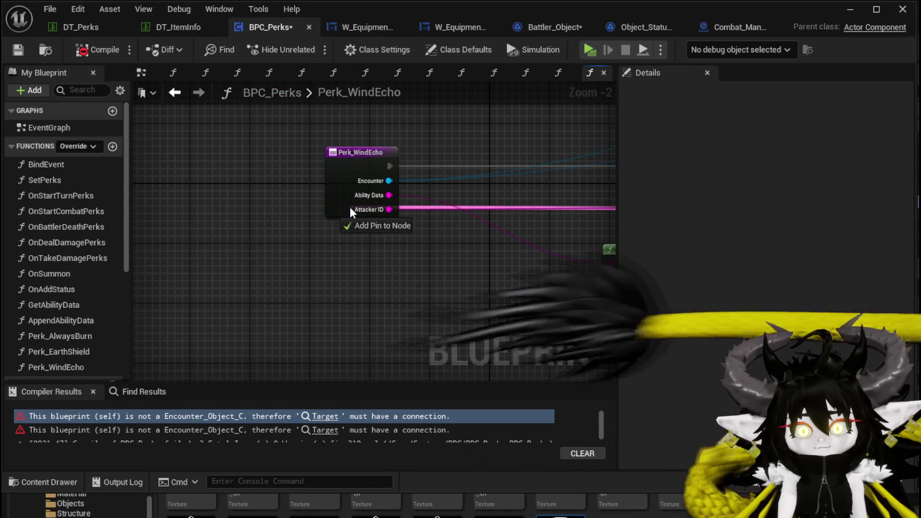
- Carry the Defender ID wire toward Resolve Status Lightning and start a node from Encounter's output
left_click_drag(457, 248, 293, 276)
mouse_move(235, 254)
left_mouse_down()
mouse_move(331, 206)
mouse_move(551, 242)
mouse_move(462, 244)
mouse_move(459, 226)
mouse_move(492, 204)
mouse_move(592, 191)
left_mouse_up()
mouse_move(445, 184)
left_mouse_down()
mouse_move(493, 155)
mouse_move(292, 192)
left_mouse_up()
scroll(291, 192, "down", 1)
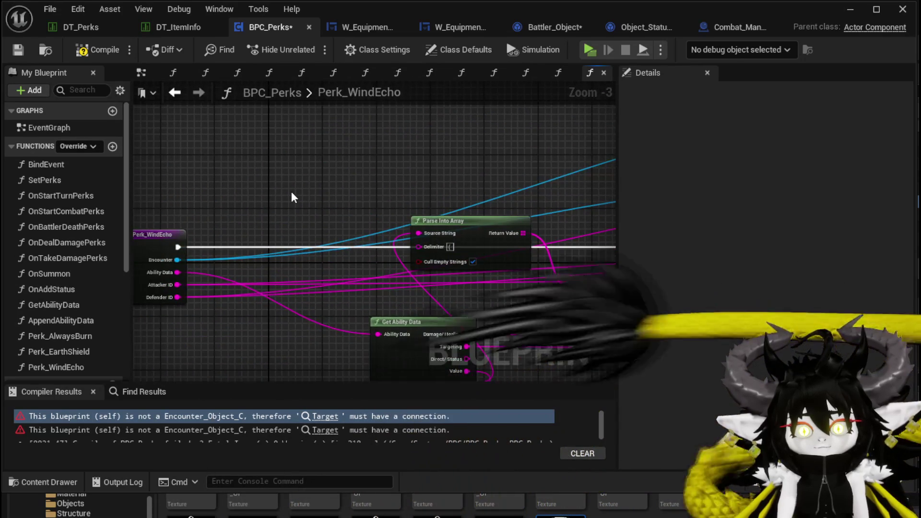
mouse_move(178, 259)
left_mouse_down()
mouse_move(723, 151)
mouse_move(673, 115)
mouse_move(430, 190)
mouse_move(407, 269)
left_mouse_up()
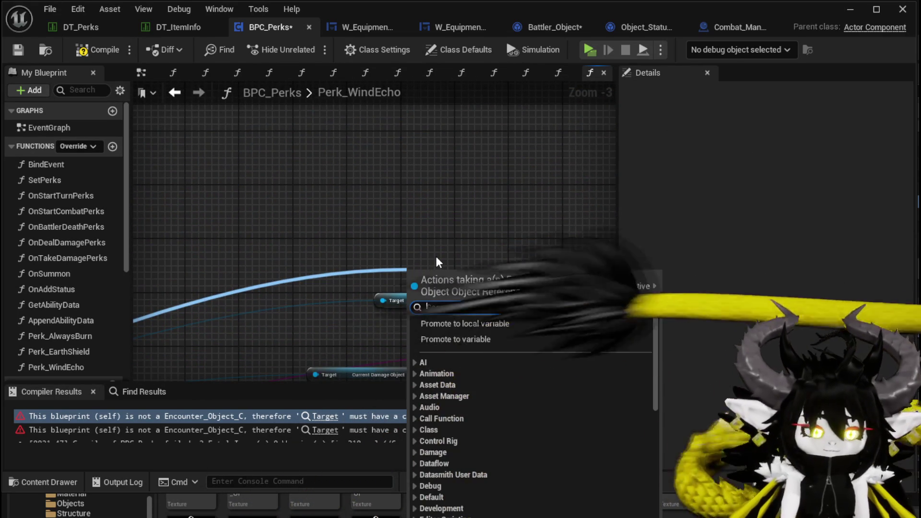
- Add a Get Encounter ID node from Encounter and wire it into Resolve Status Lightning
type("ID")
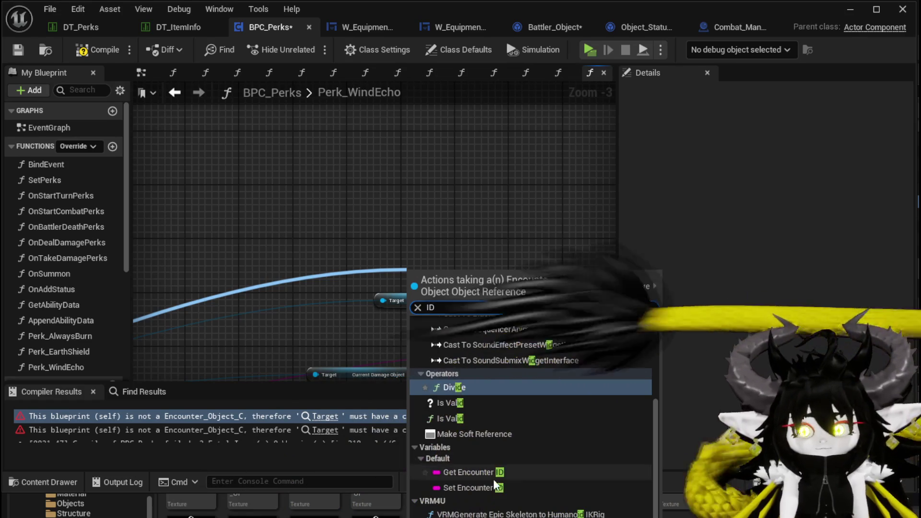
left_click(488, 473)
left_click_drag(373, 177, 430, 226)
scroll(430, 228, "down", 2)
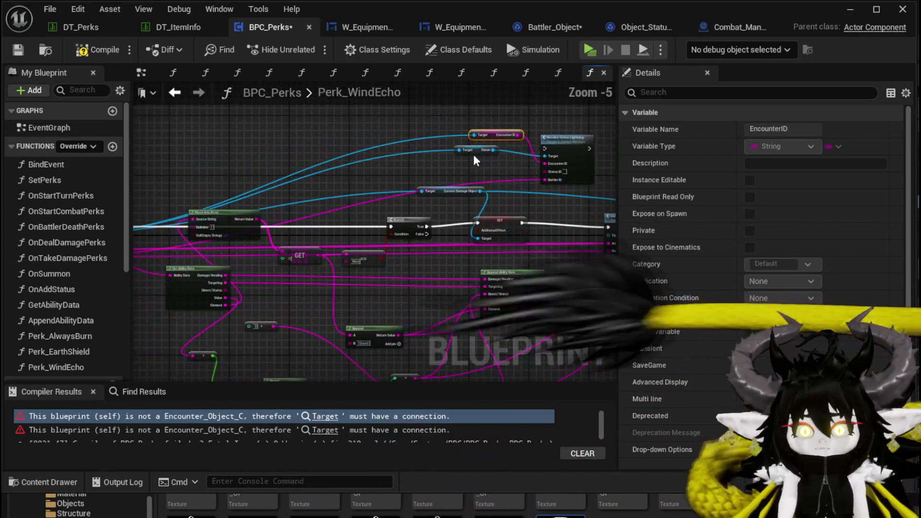
- Arrange the nodes, connect Branch True to Resolve Status Lightning, then compile and save BPC_Perks
mouse_move(536, 138)
left_mouse_down()
mouse_move(568, 145)
mouse_move(311, 147)
left_mouse_up()
mouse_move(287, 215)
left_mouse_down()
mouse_move(534, 196)
mouse_move(245, 212)
left_mouse_up()
left_click_drag(247, 144, 408, 143)
left_click_drag(368, 224, 387, 150)
left_click_drag(395, 146, 426, 131)
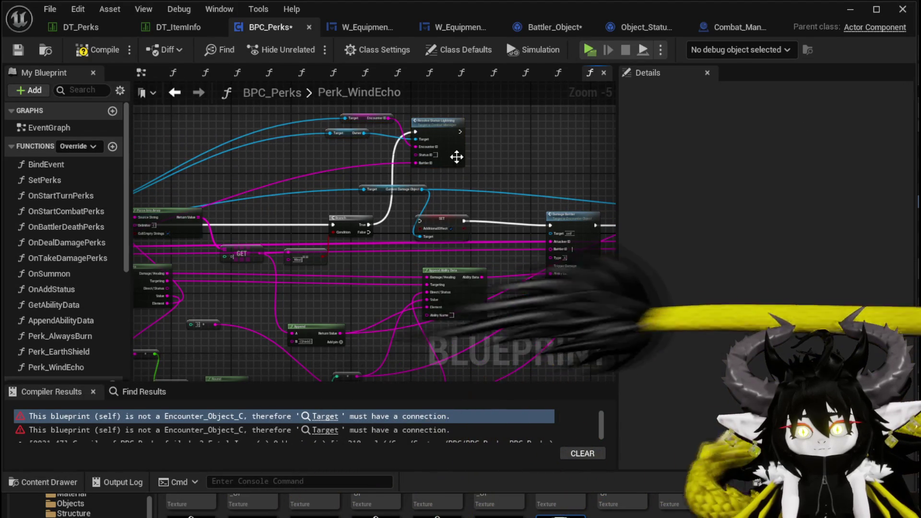
left_click(99, 50)
left_click(18, 50)
mouse_move(350, 178)
left_mouse_down()
mouse_move(341, 183)
mouse_move(530, 165)
left_mouse_up()
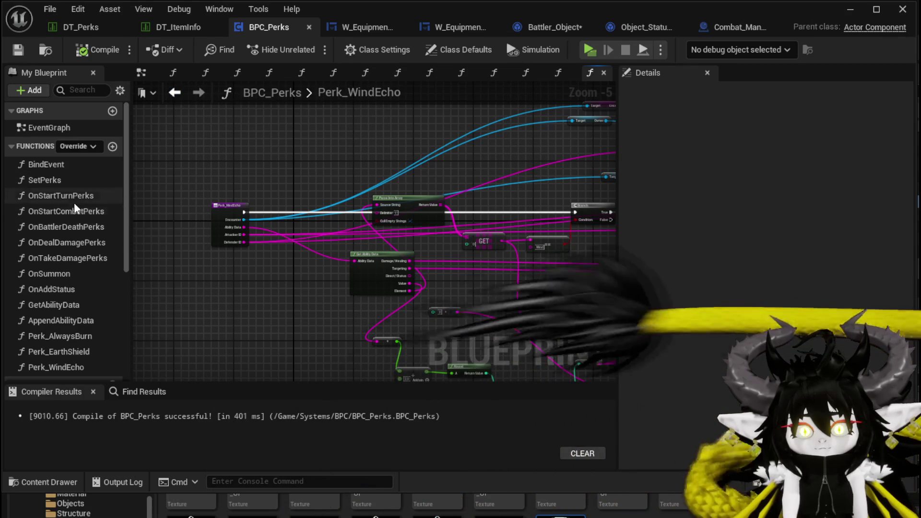
- In OnDealDamagePerks, add a Wind_Echo case to Switch on String and wire it to Perk Wind Echo
double_click(74, 242)
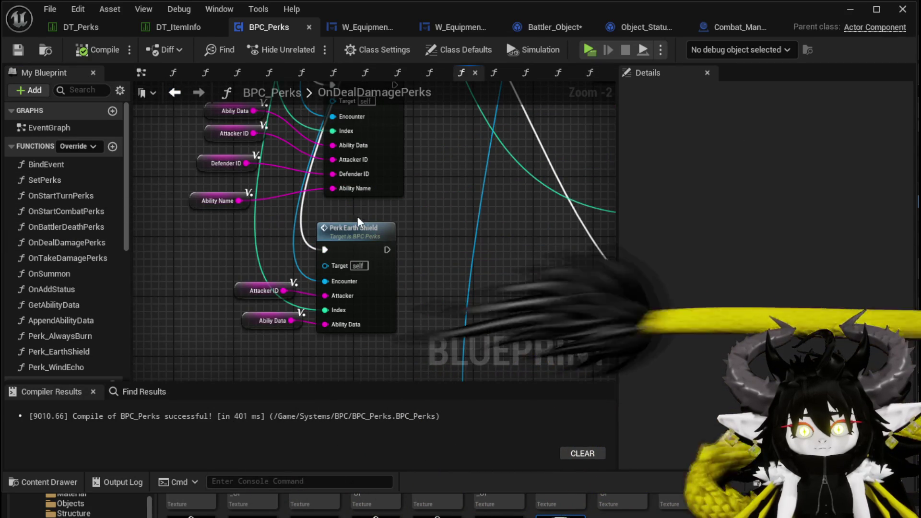
scroll(383, 232, "up", 1)
left_click(382, 233)
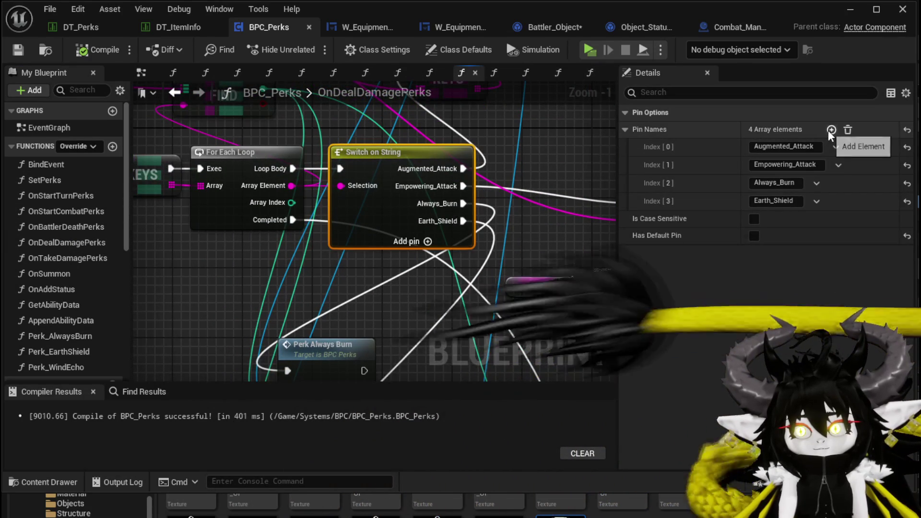
left_click(765, 219)
type("W")
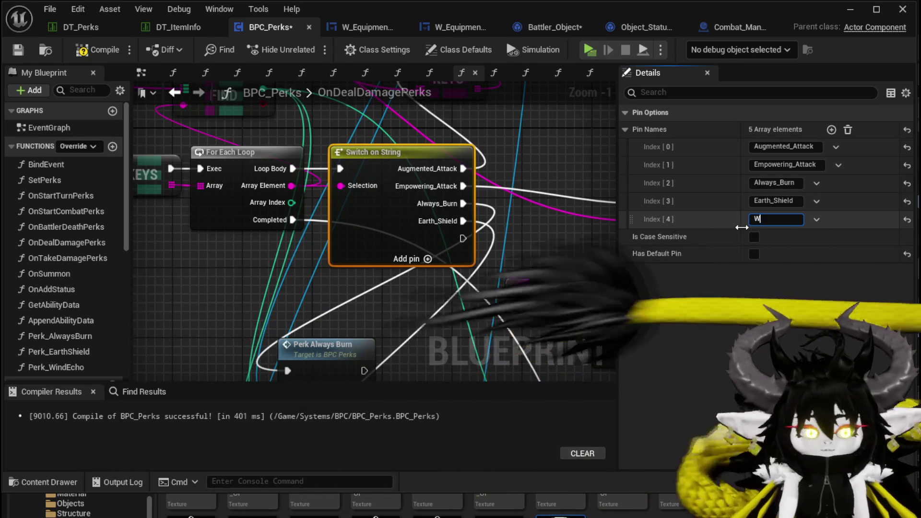
type("ind_E")
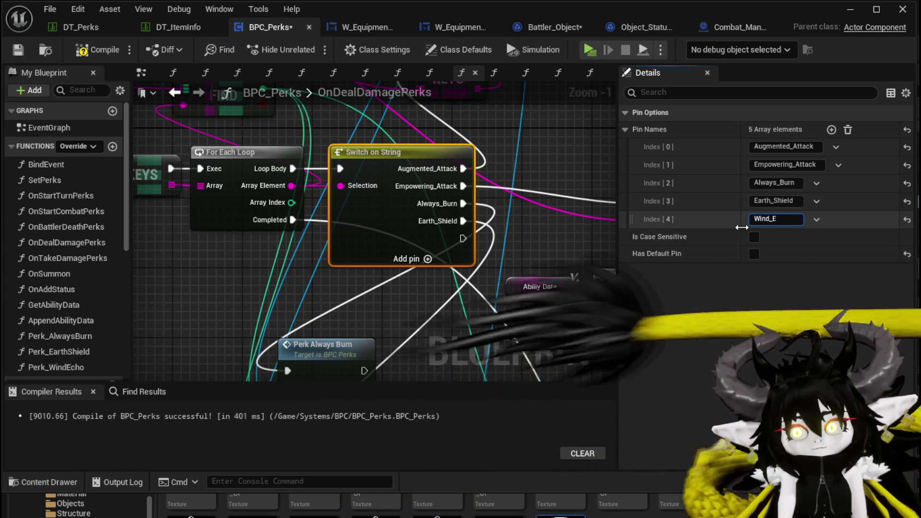
type("cho")
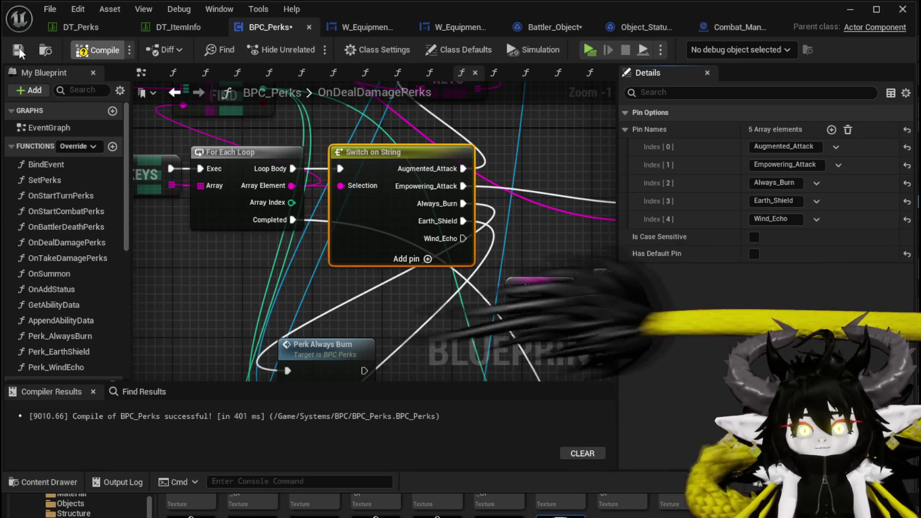
scroll(338, 313, "down", 2)
left_click_drag(338, 312, 346, 146)
scroll(339, 254, "down", 1)
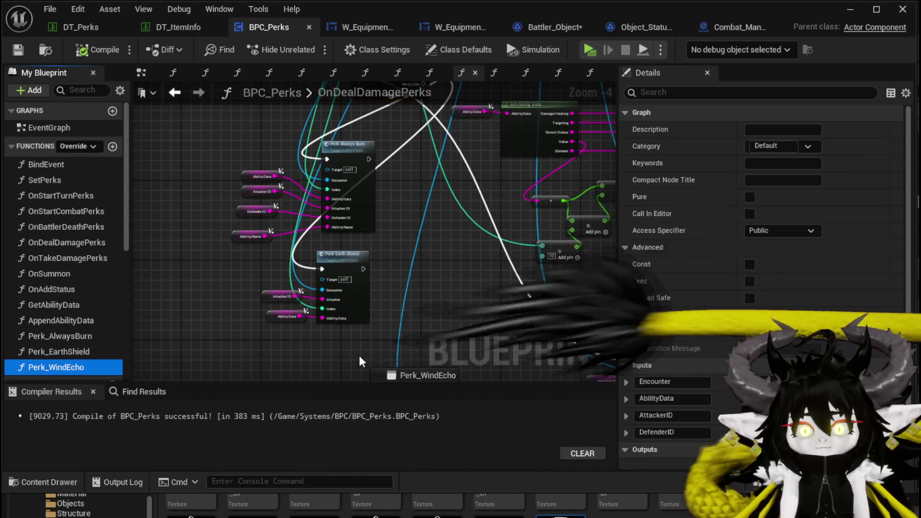
left_click_drag(304, 342, 405, 307)
mouse_move(418, 185)
left_mouse_down()
mouse_move(312, 425)
mouse_move(301, 288)
left_mouse_up()
- Paste Ability Data, Attacker ID and Defender ID getters and connect Attacker ID to Perk Wind Echo
scroll(229, 211, "up", 3)
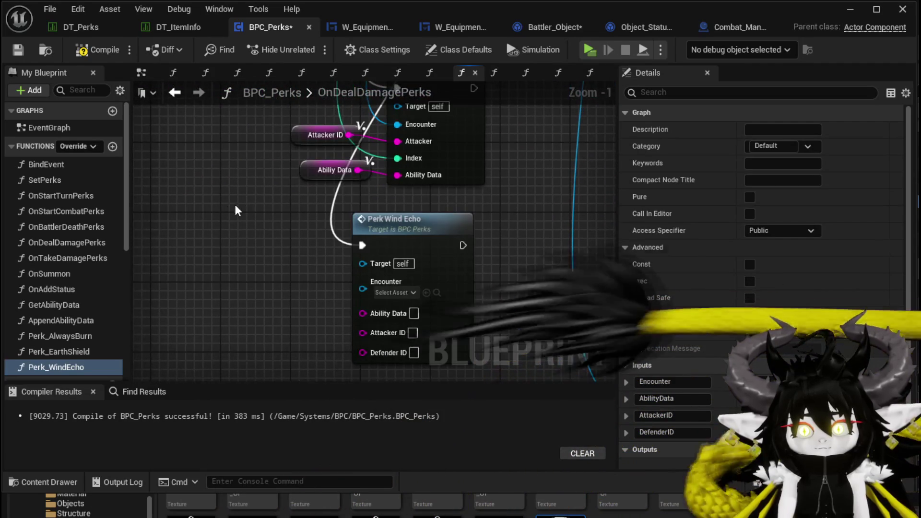
key("ctrl+v")
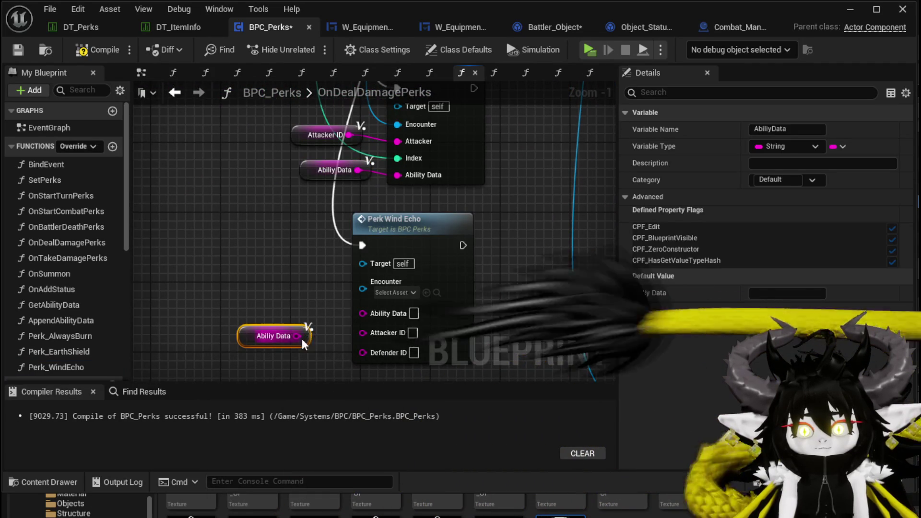
mouse_move(274, 307)
left_mouse_down()
mouse_move(242, 272)
mouse_move(252, 264)
mouse_move(245, 235)
left_mouse_up()
left_click(283, 214)
mouse_move(252, 335)
left_mouse_down()
mouse_move(252, 231)
mouse_move(263, 246)
mouse_move(263, 291)
left_mouse_up()
key("ctrl+v")
left_click_drag(319, 276, 393, 276)
- Wire the Encounter input of Perk Wind Echo, then return to the level editor
left_click(278, 314)
left_click(211, 225)
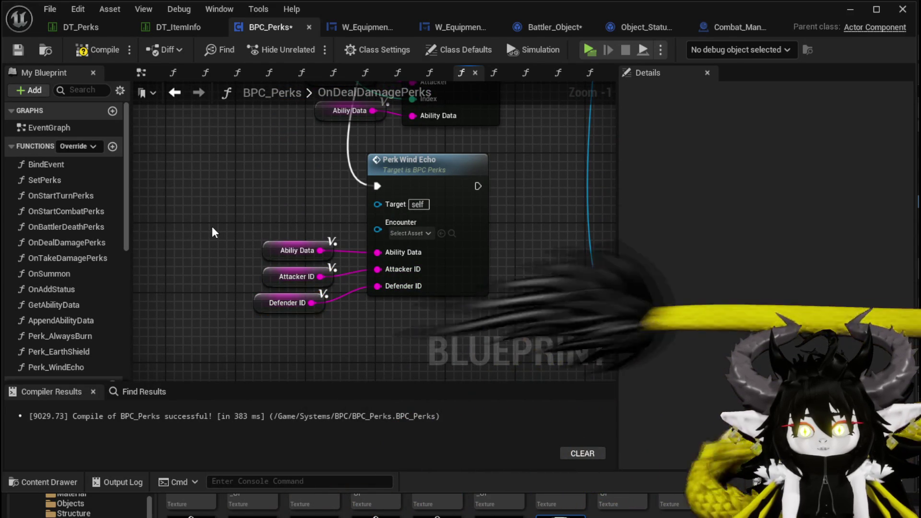
scroll(211, 226, "down", 2)
left_click_drag(212, 226, 224, 339)
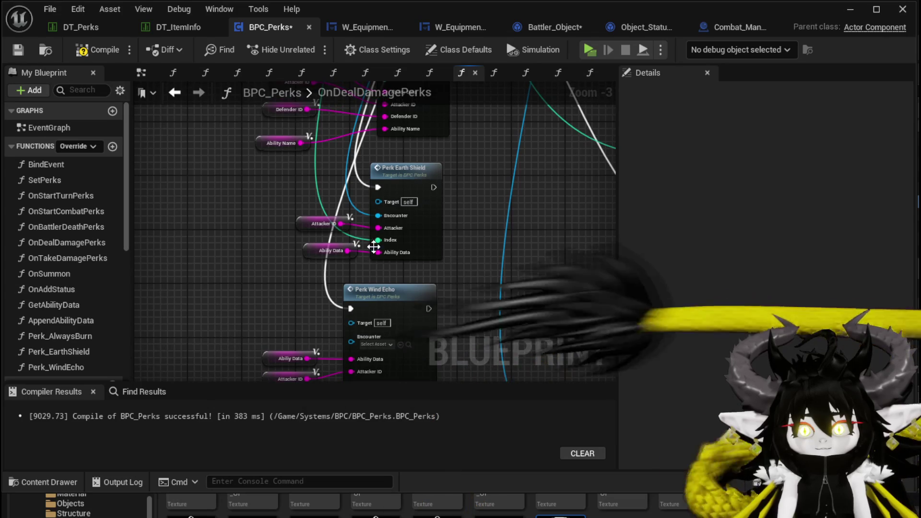
left_click_drag(368, 332, 351, 337)
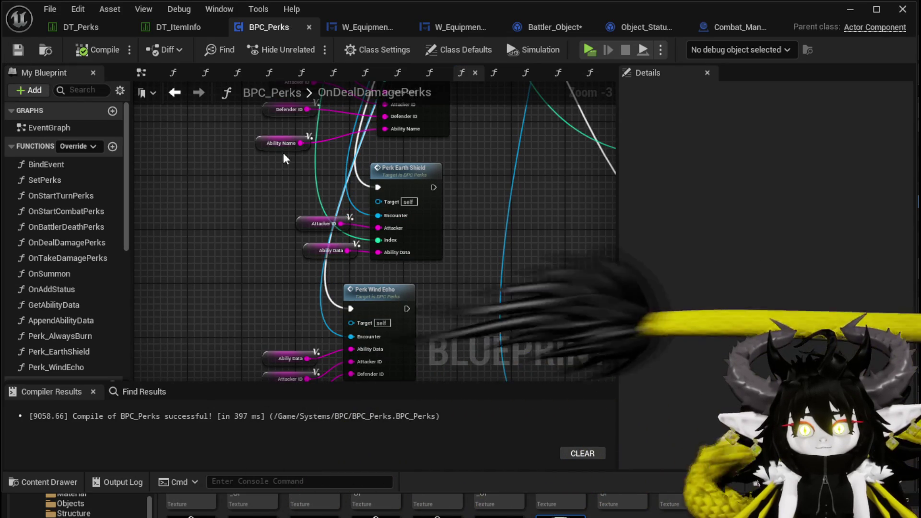
left_click(856, 12)
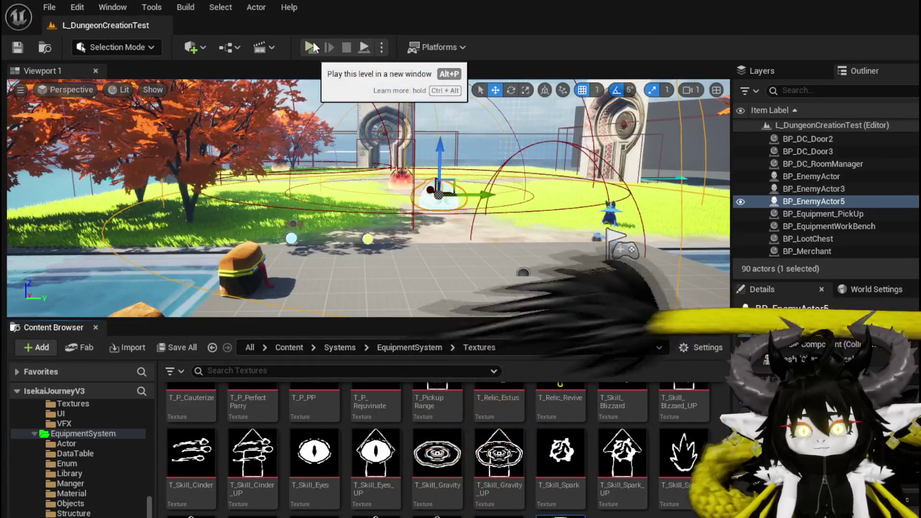
- Play the level in a new window and select the SummonSpawn ability for editing
left_click(313, 43)
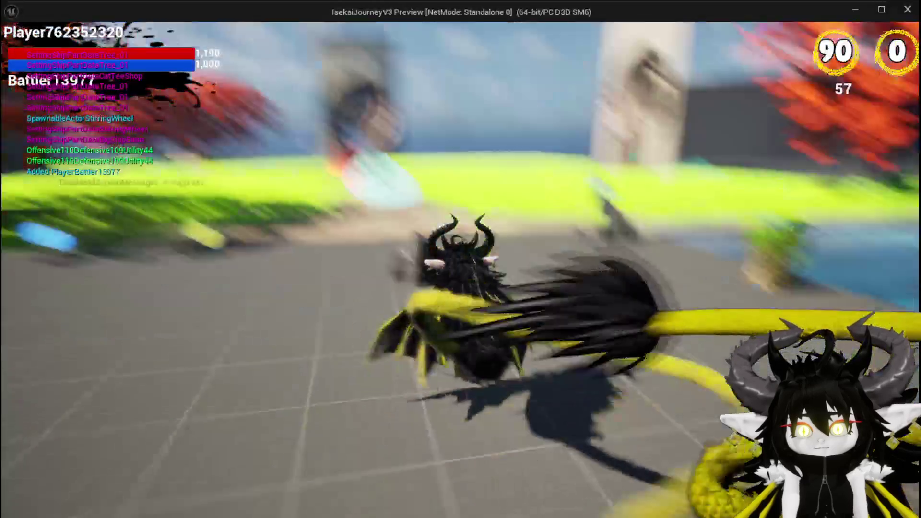
key("Tab")
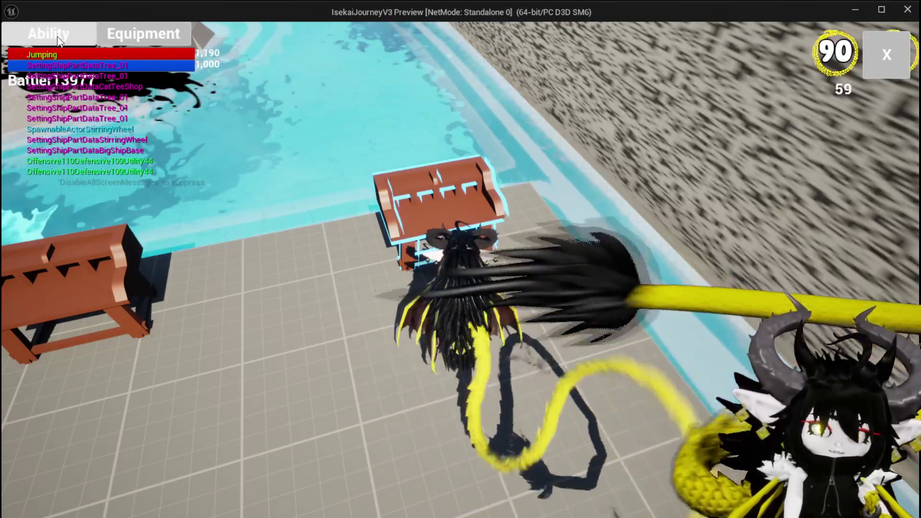
left_click(134, 43)
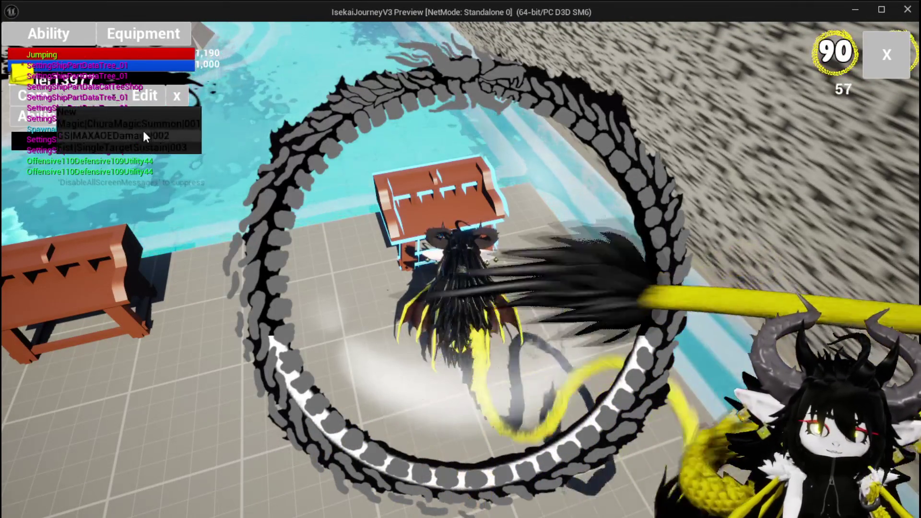
left_click(124, 123)
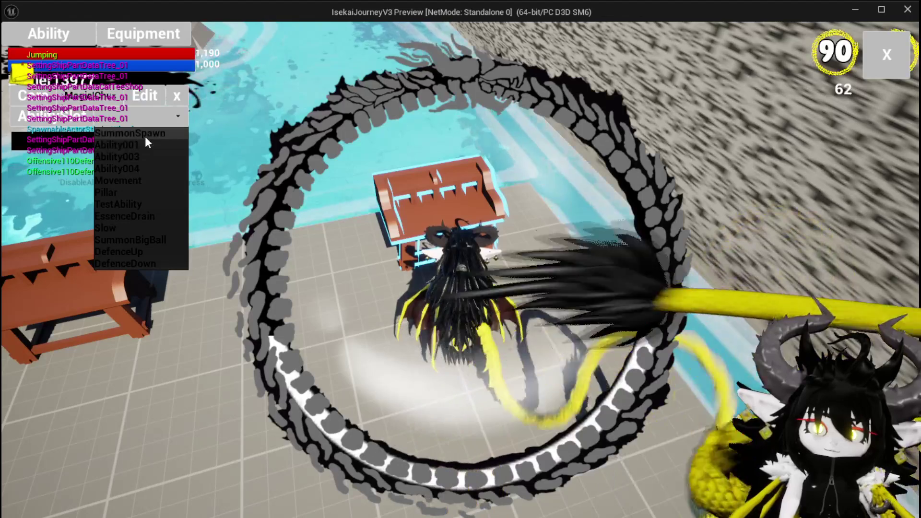
left_click(145, 135)
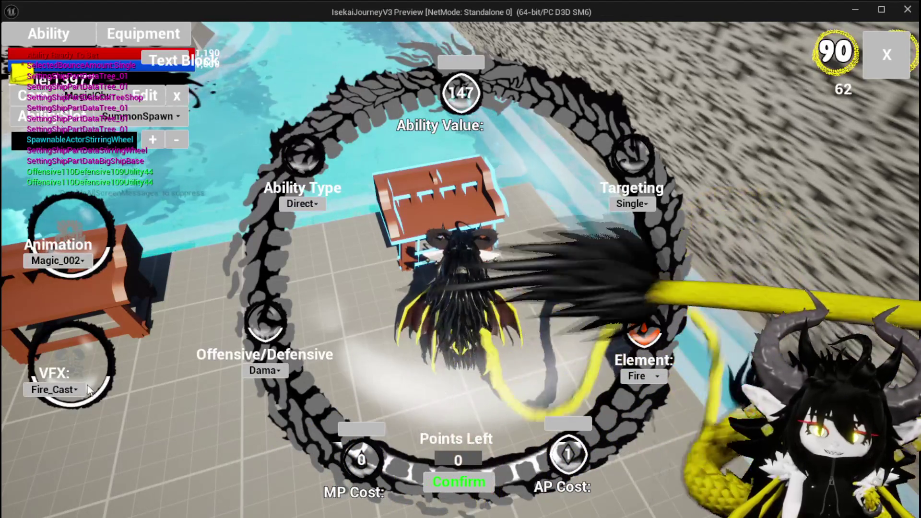
- Set SummonSpawn's element to Wind and VFX to Nature_SlimeFist, and confirm the edit
left_click(652, 380)
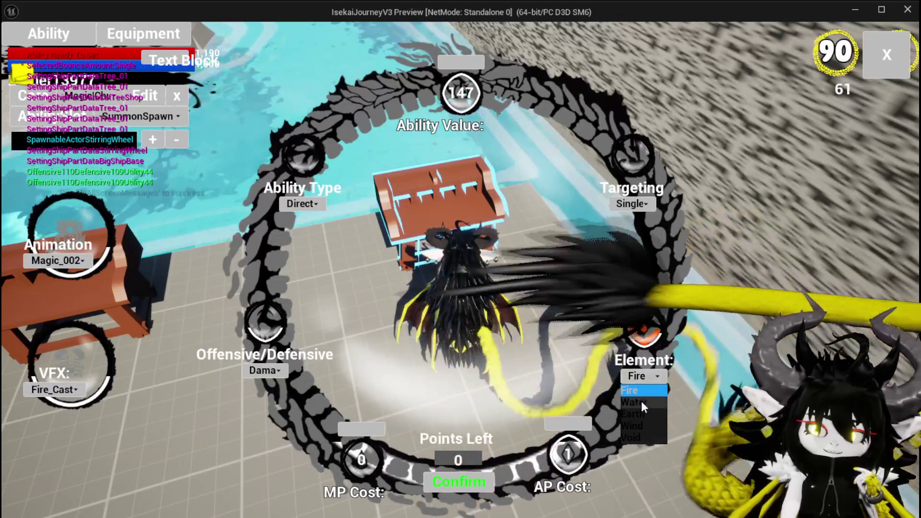
left_click(640, 425)
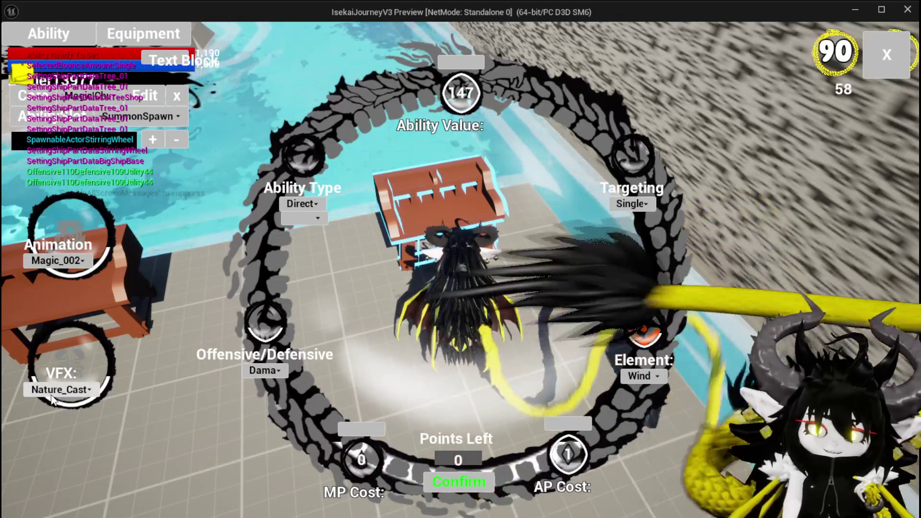
left_click(52, 393)
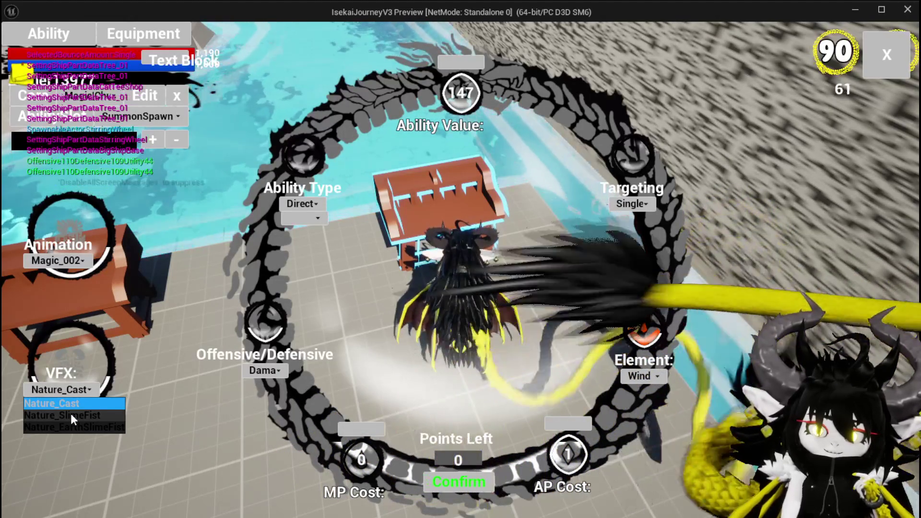
left_click(71, 414)
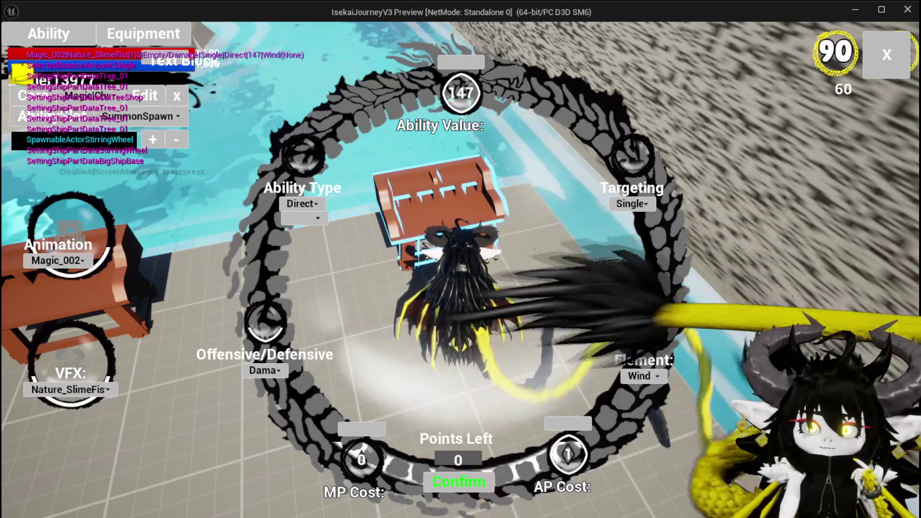
left_click(440, 481)
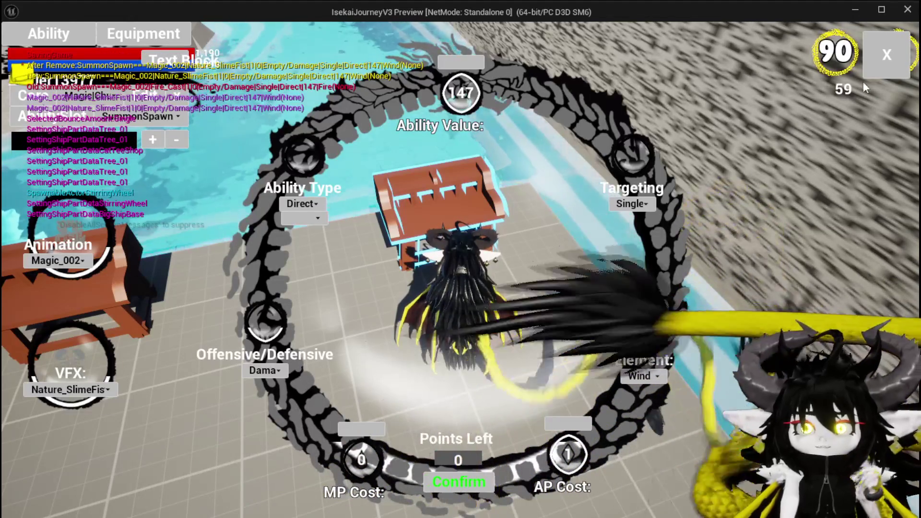
left_click(878, 67)
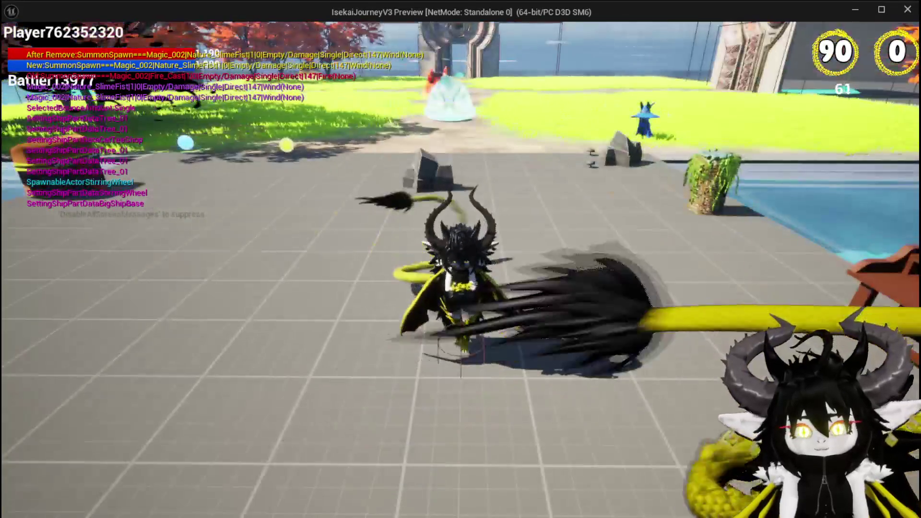
key("Tab")
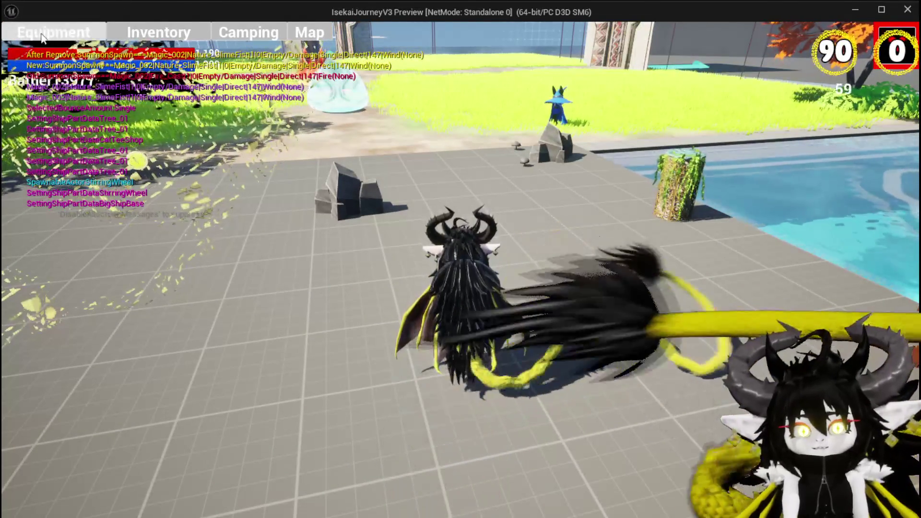
- Review the equipment stats and inventory materials, then head toward the workbench
left_click(50, 34)
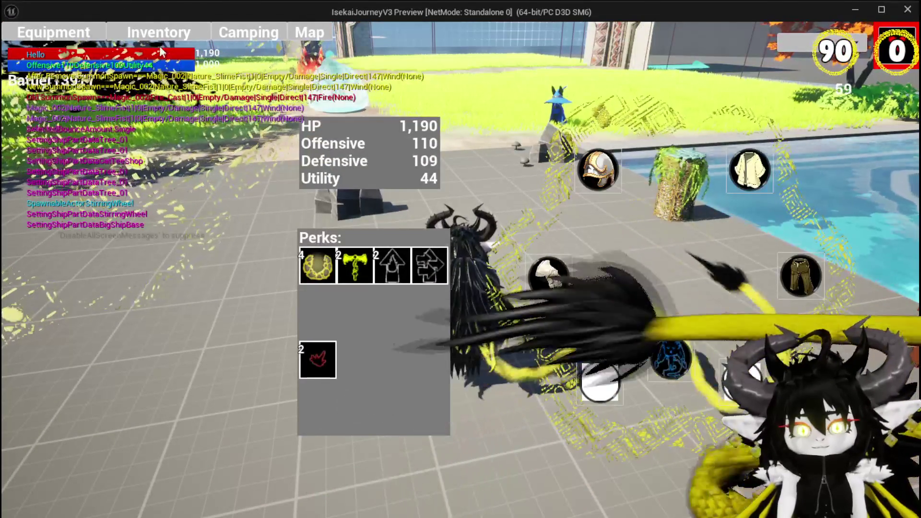
left_click(160, 43)
left_click(475, 138)
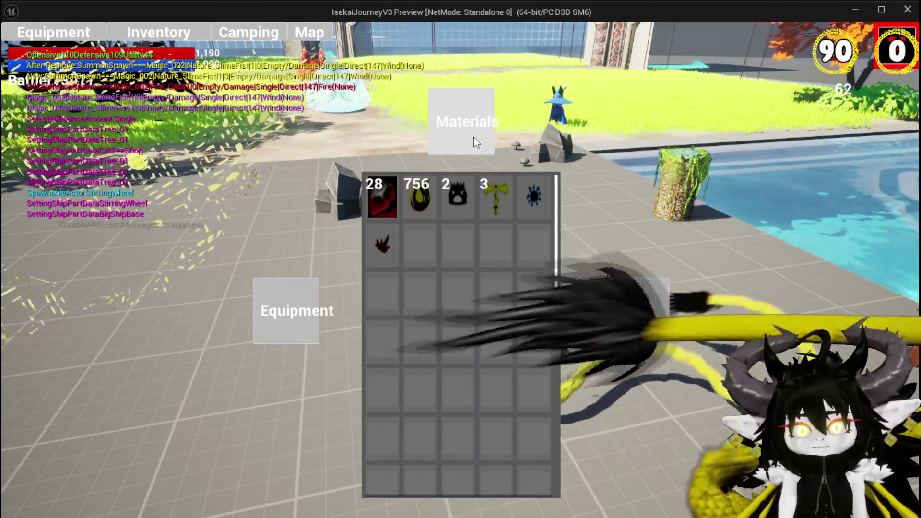
left_click(884, 34)
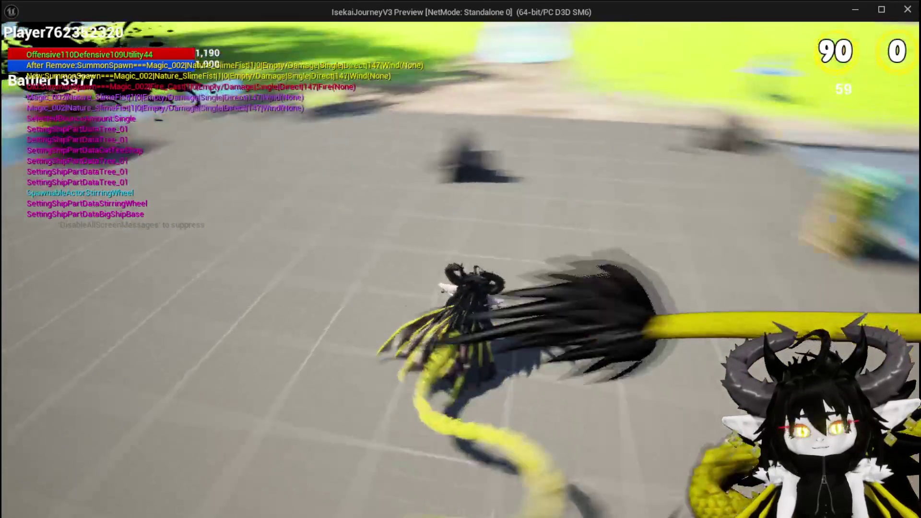
key("space")
- At the workbench, upgrade Iron_Hands with 300 essence and add a new gem slot
key("e")
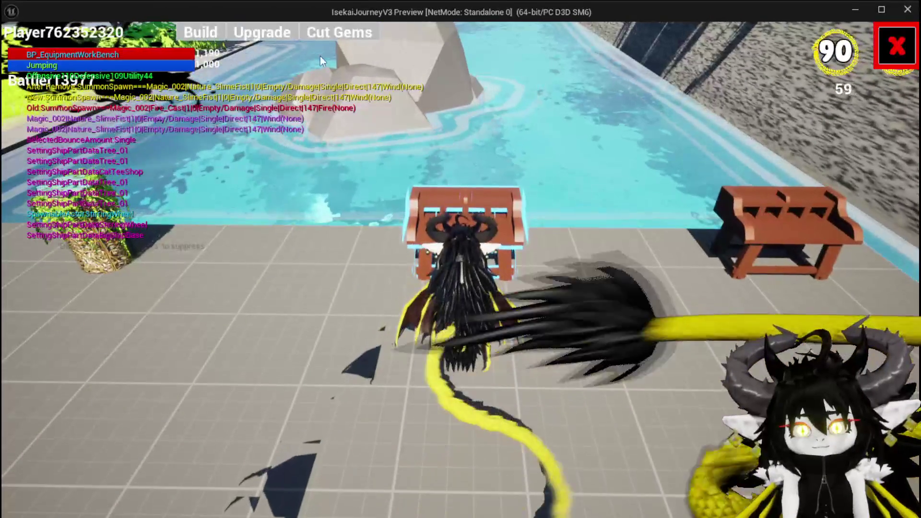
left_click(249, 38)
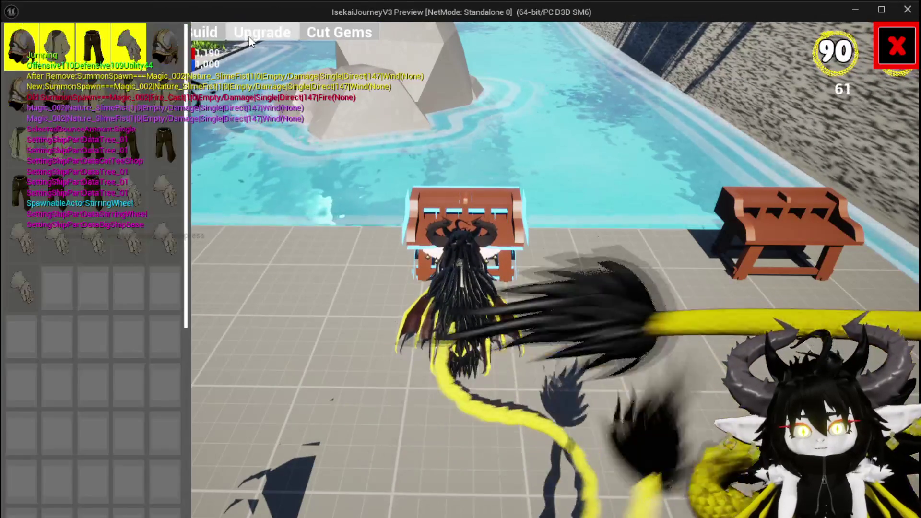
mouse_move(136, 58)
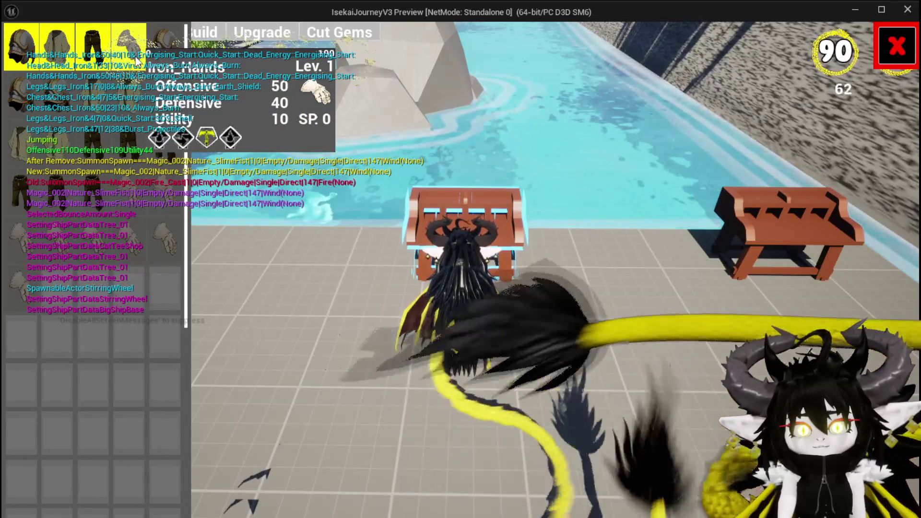
left_click(121, 60)
mouse_move(100, 100)
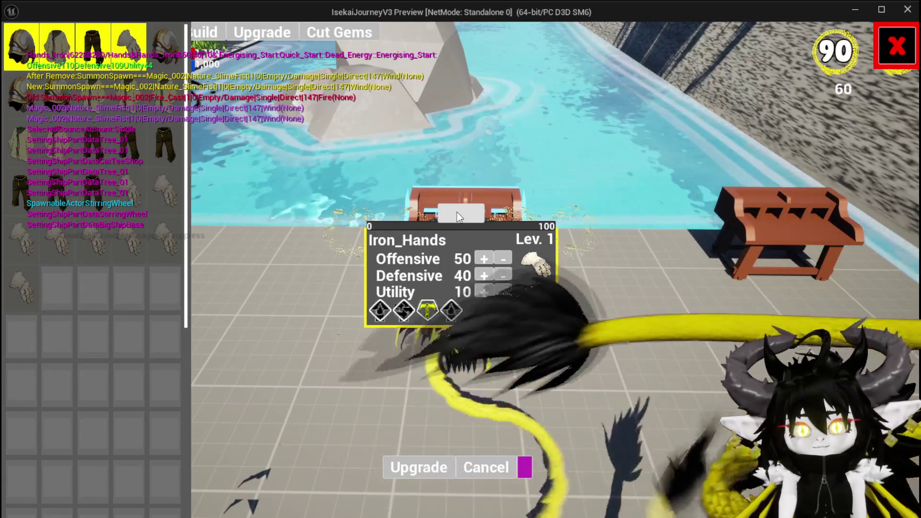
left_click(457, 213)
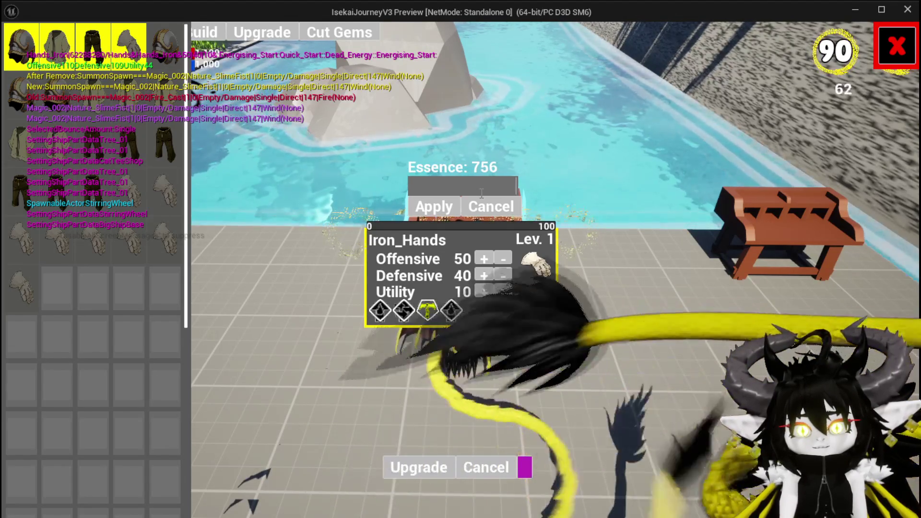
type("300")
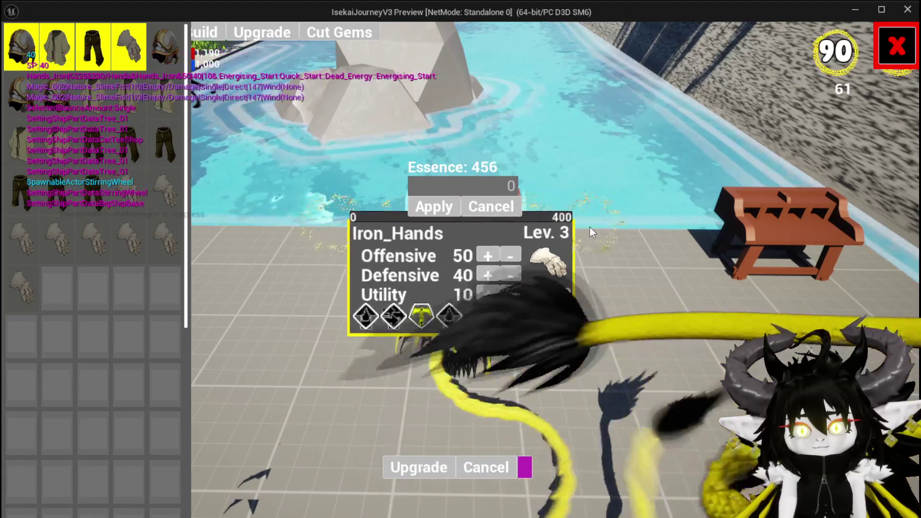
left_click(544, 309)
left_click(411, 367)
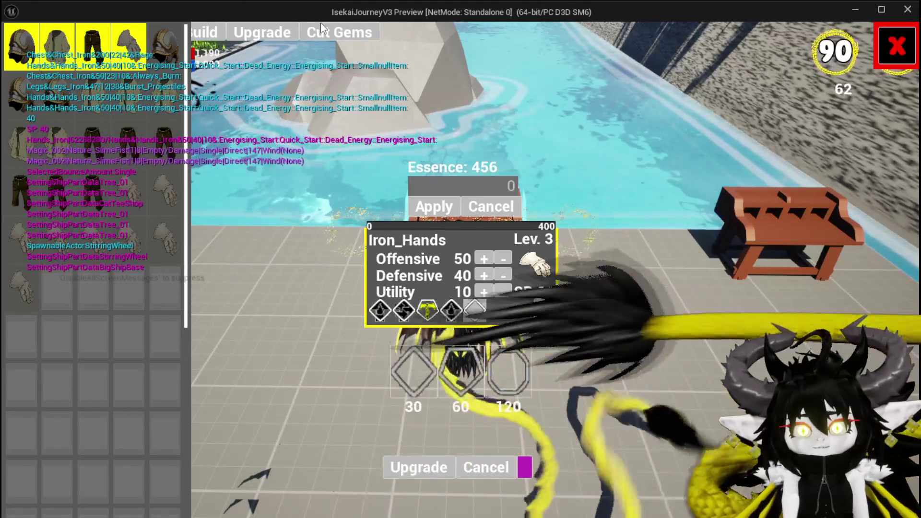
- Craft a Wind_Echo gem, socket it into Iron_Hands' empty gem slot, and close the workbench
key("Escape")
left_click(467, 374)
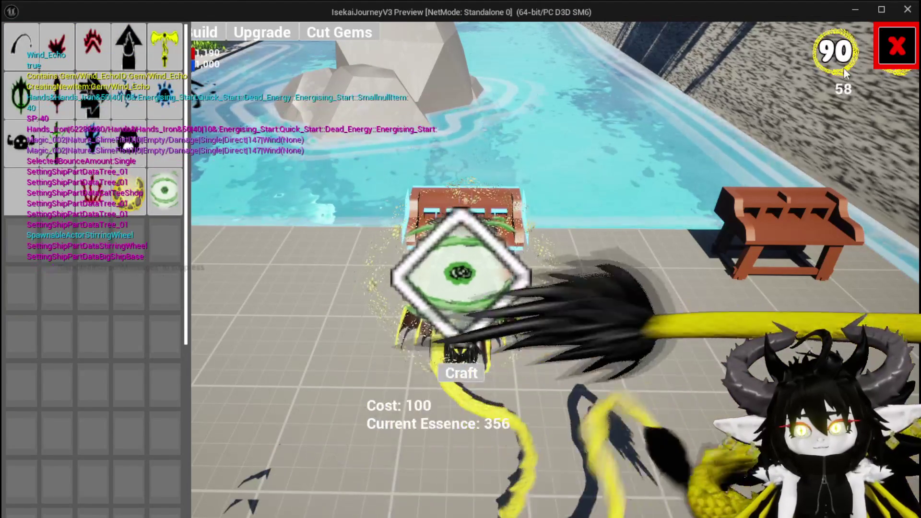
left_click(236, 29)
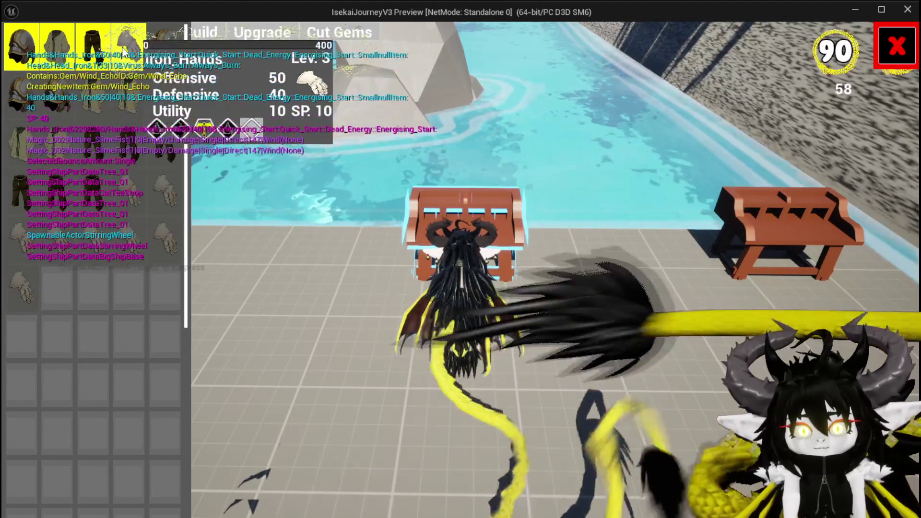
left_click(484, 314)
left_click(513, 319)
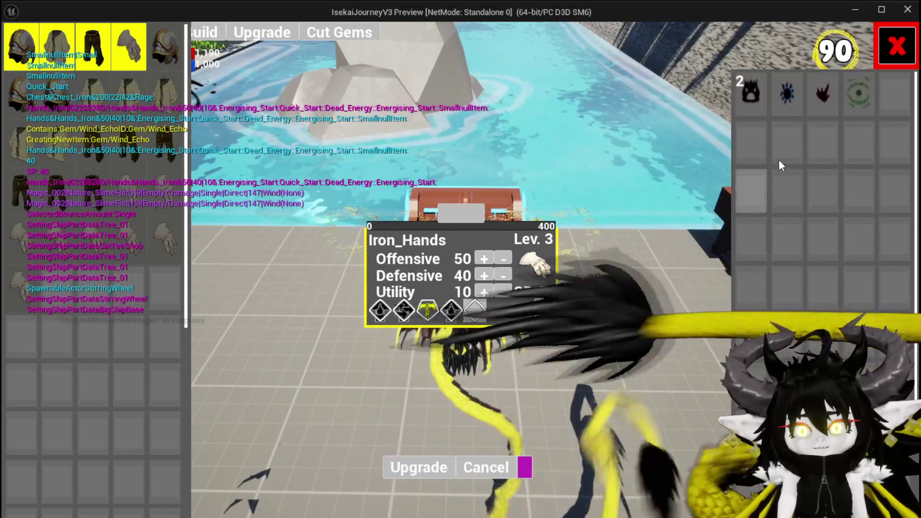
left_click(860, 95)
left_click(815, 107)
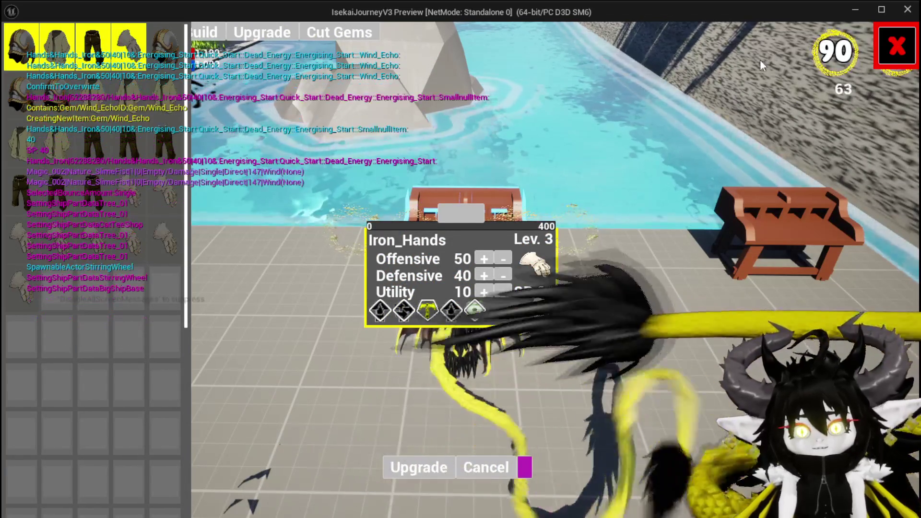
left_click(895, 46)
- Move the character away from the workbench and save the game
key("w")
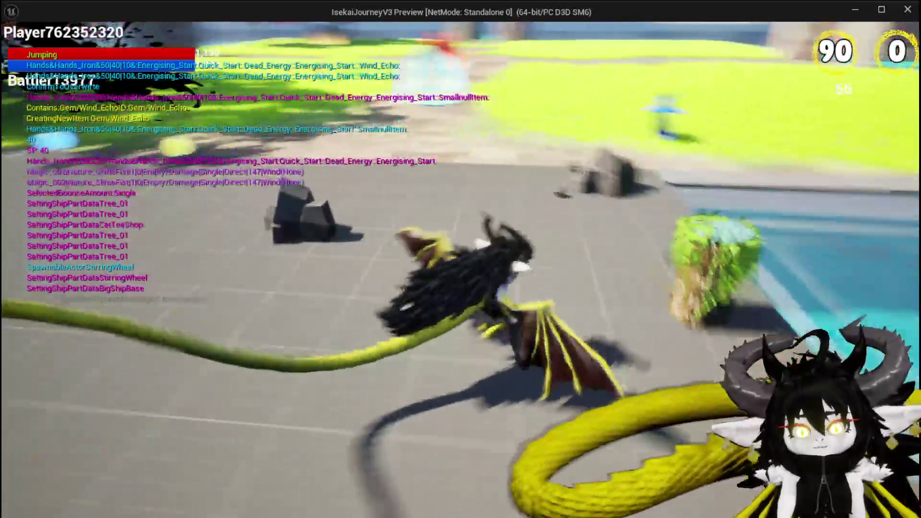
key("space")
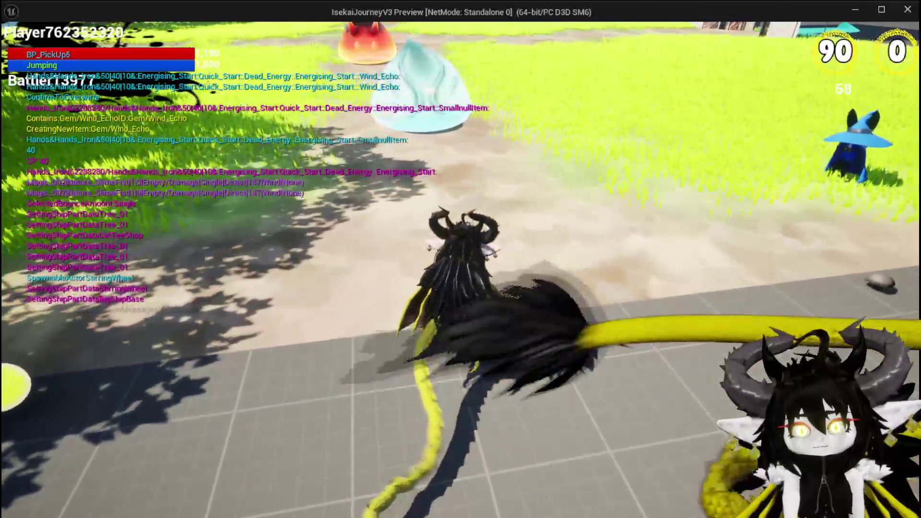
key("Escape")
left_click(477, 244)
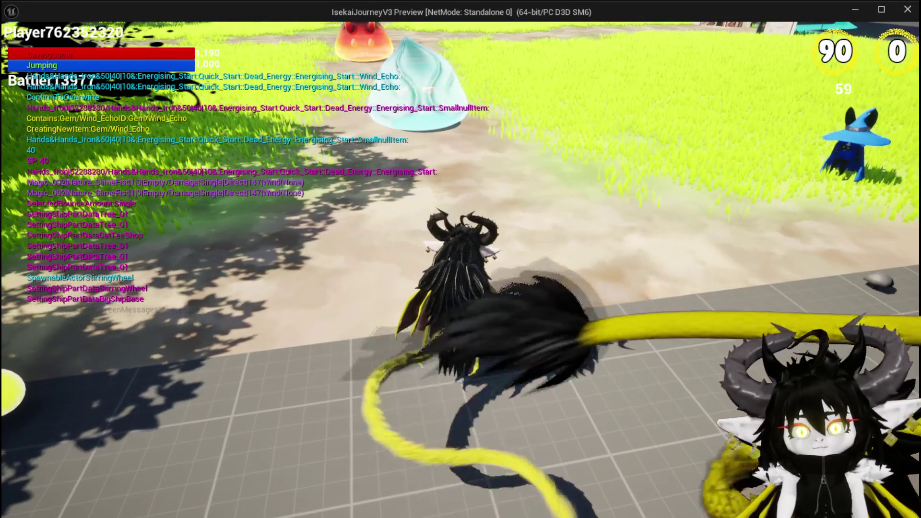
- Play the SummonSpawn card targeting Slime_Water, then stop the play session
key("a")
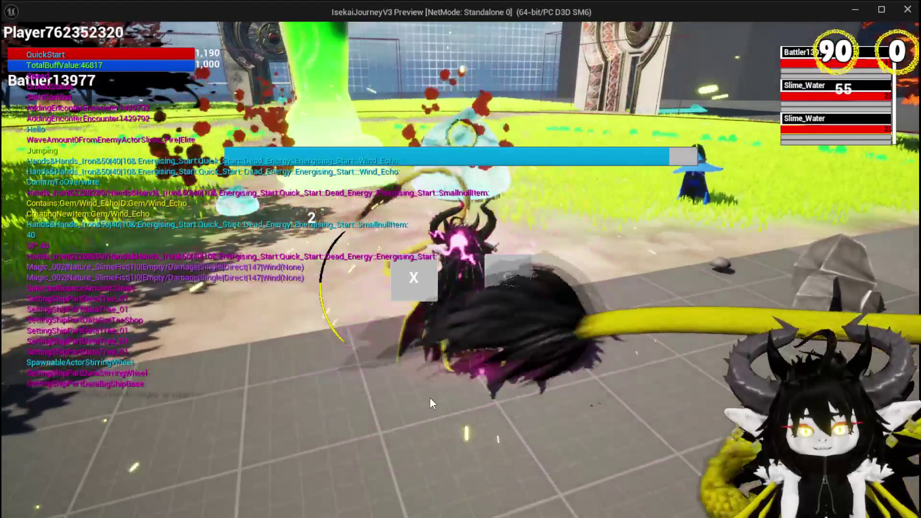
left_click(435, 286)
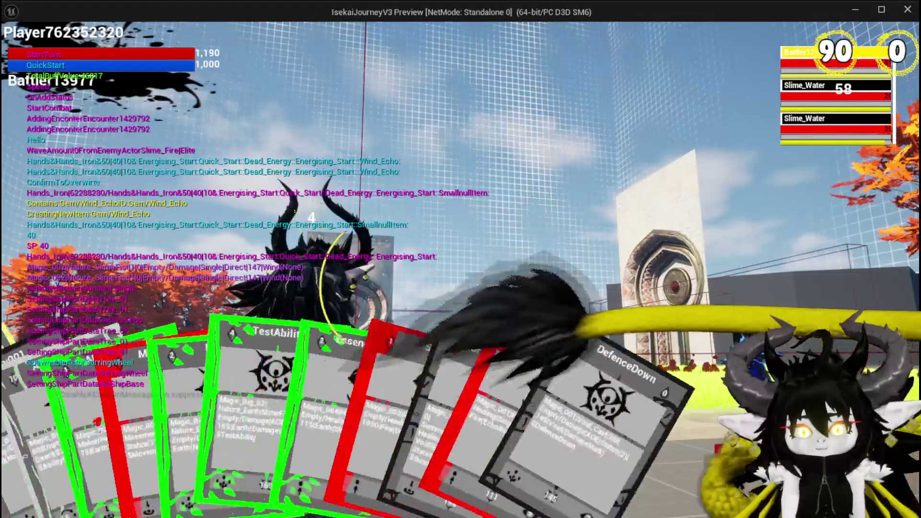
left_click(14, 468)
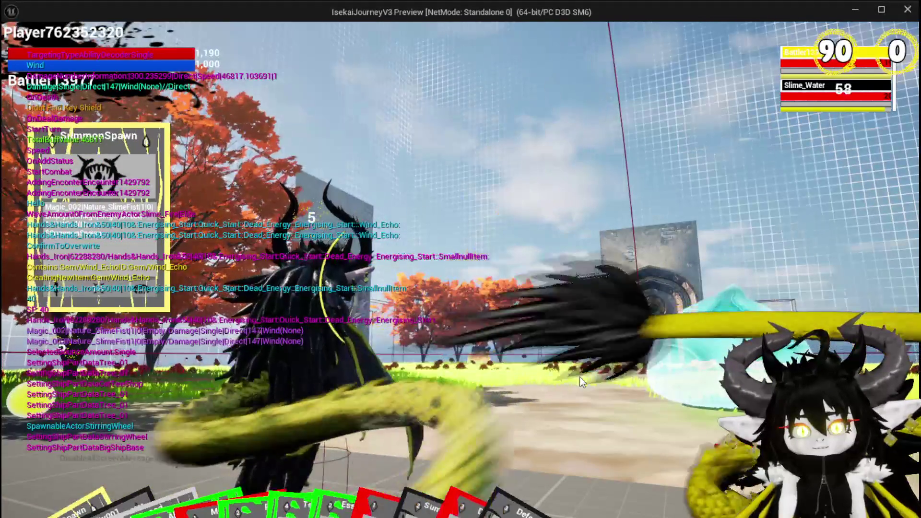
key("e")
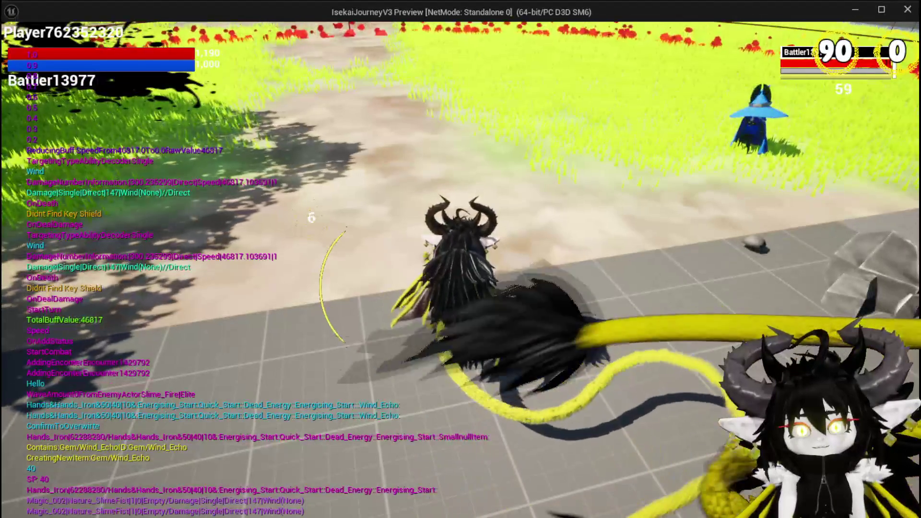
key("Escape")
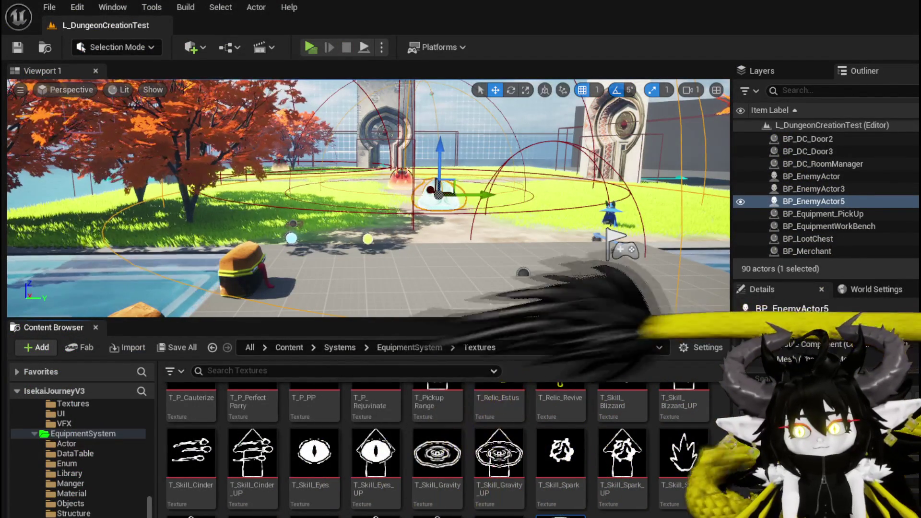
- Save Battler_Object and Encounter_Object, then open the Perk_WindEcho graph in BPC_Perks
key("ctrl+shift+s")
left_click(700, 469)
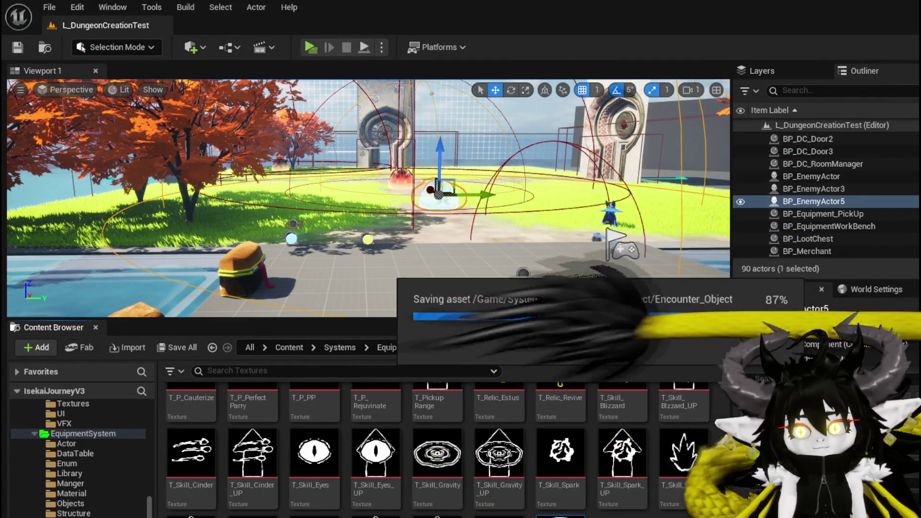
key("alt+Tab")
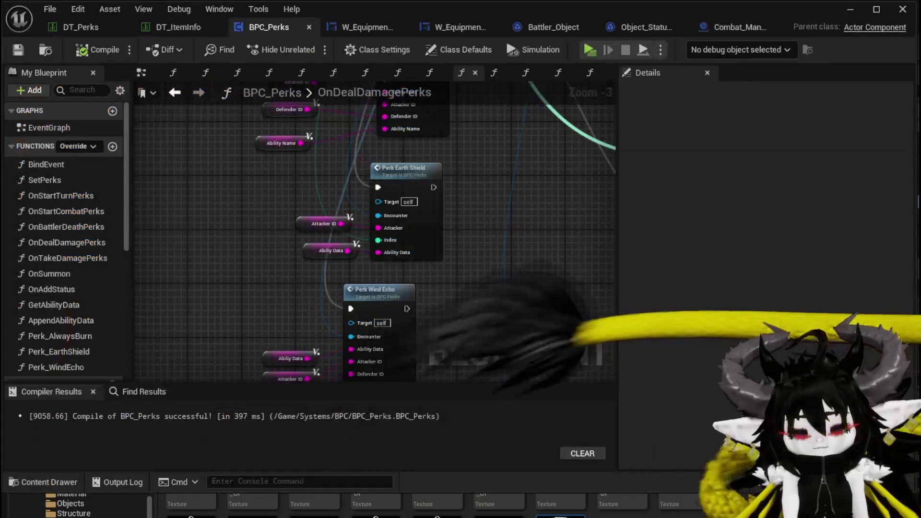
left_click_drag(445, 277, 409, 195)
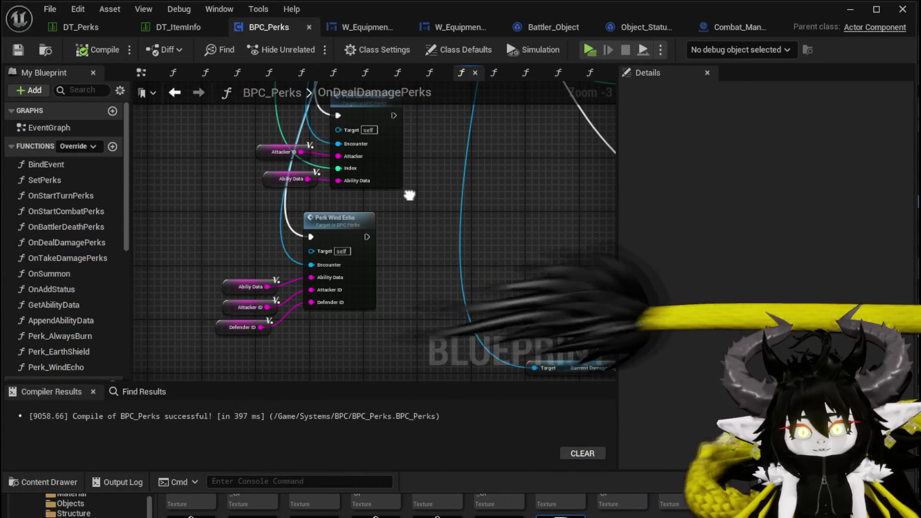
double_click(331, 229)
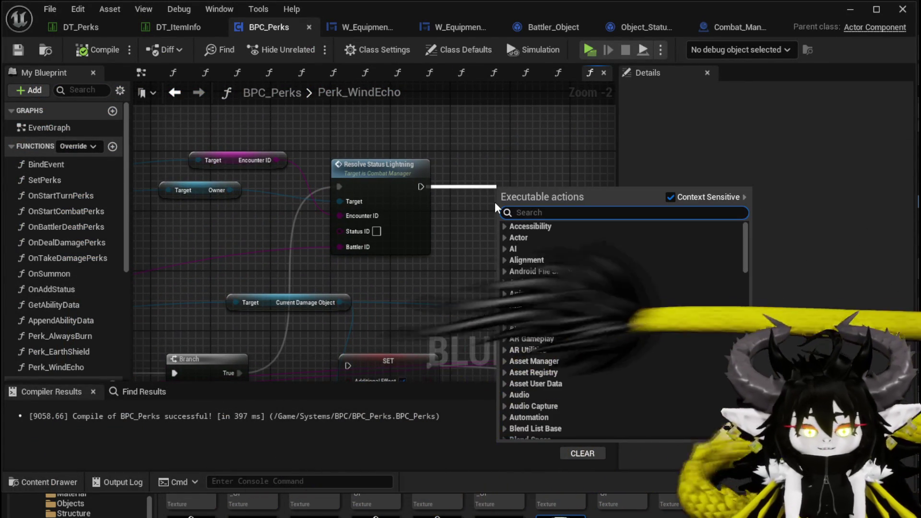
- Add a Print String node showing "Wind Echo" after Resolve Status Lightning
type("Print String")
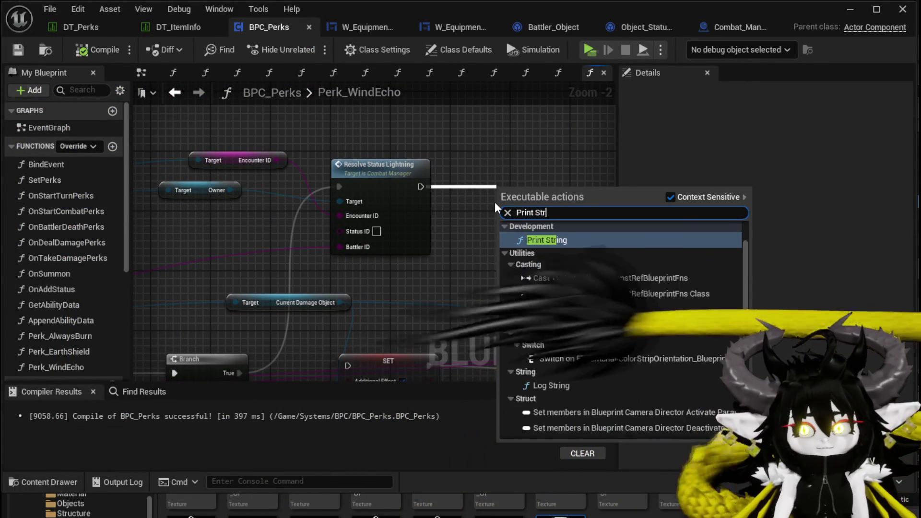
key("Return")
left_click_drag(527, 186, 512, 149)
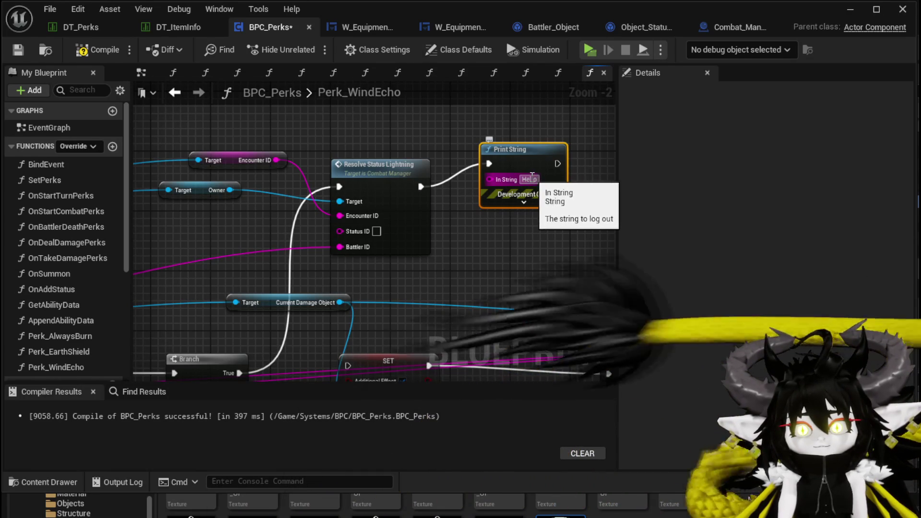
type("Wind")
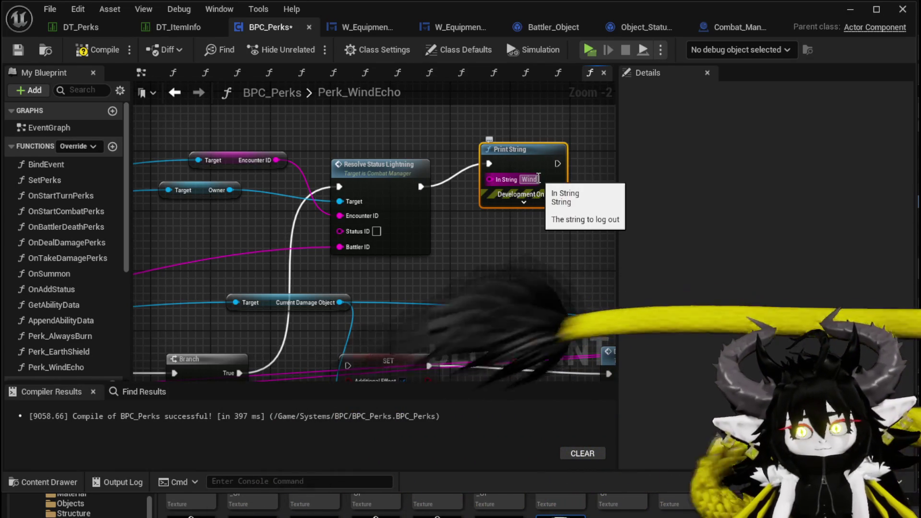
type(" Echo")
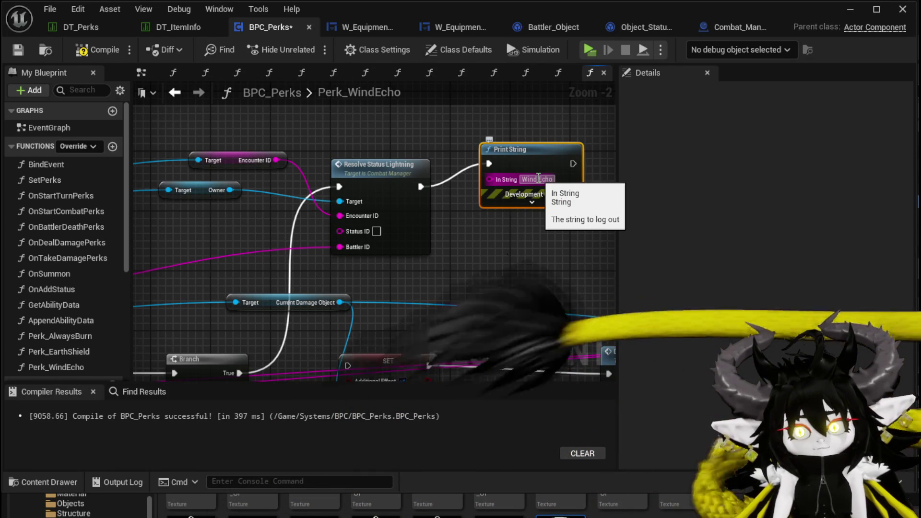
left_click(532, 202)
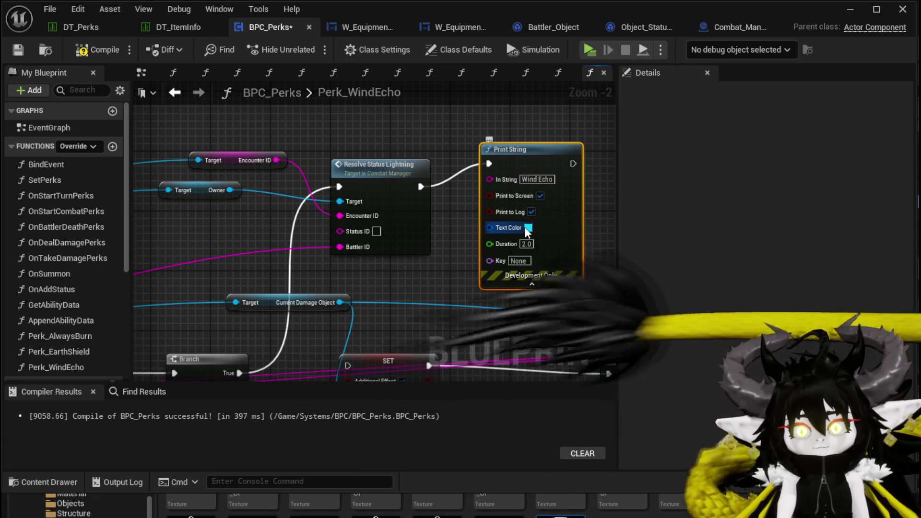
key("Escape")
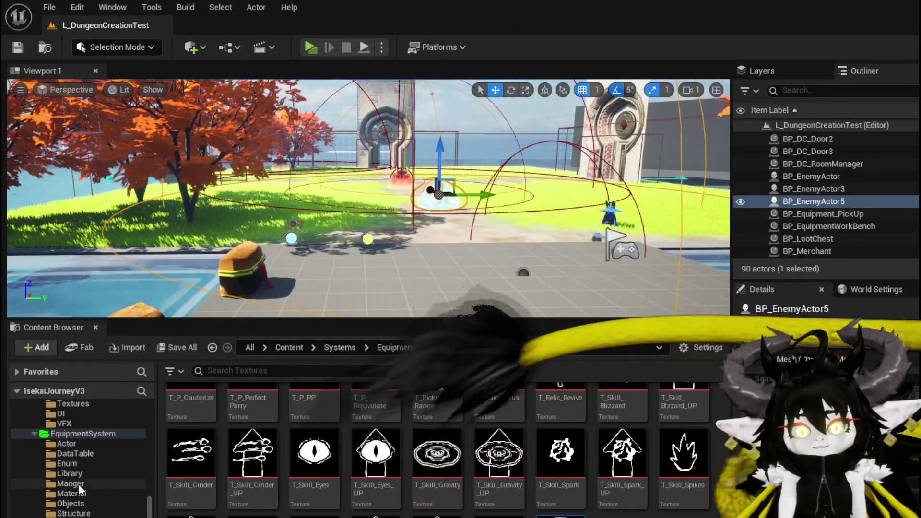
- Go to Systems > AbilitySystem > DataBase in the Content Browser and open Ability_VFX_DataTable
scroll(77, 476, "up", 10)
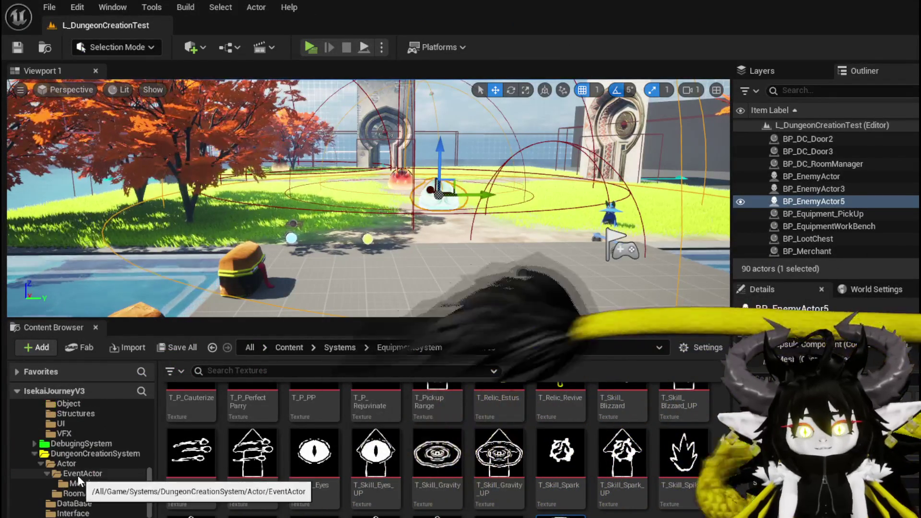
scroll(78, 480, "up", 10)
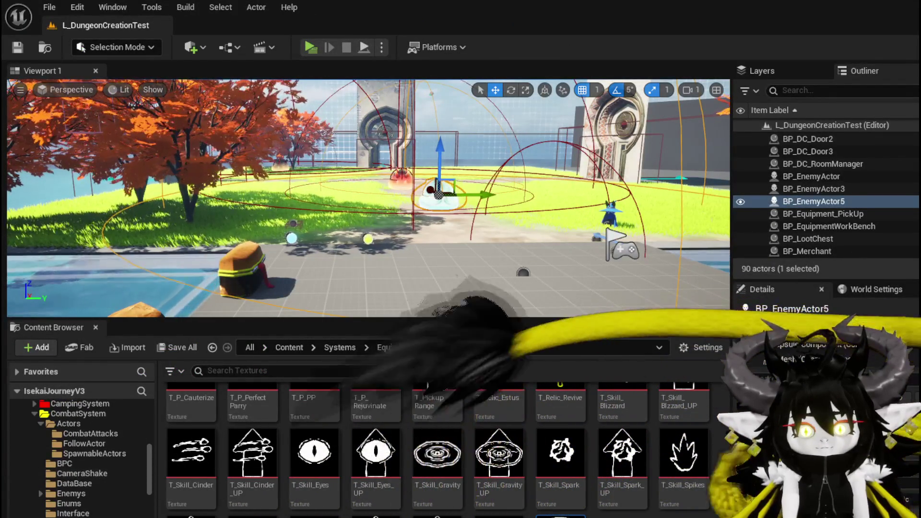
scroll(87, 514, "down", 3)
scroll(72, 475, "up", 4)
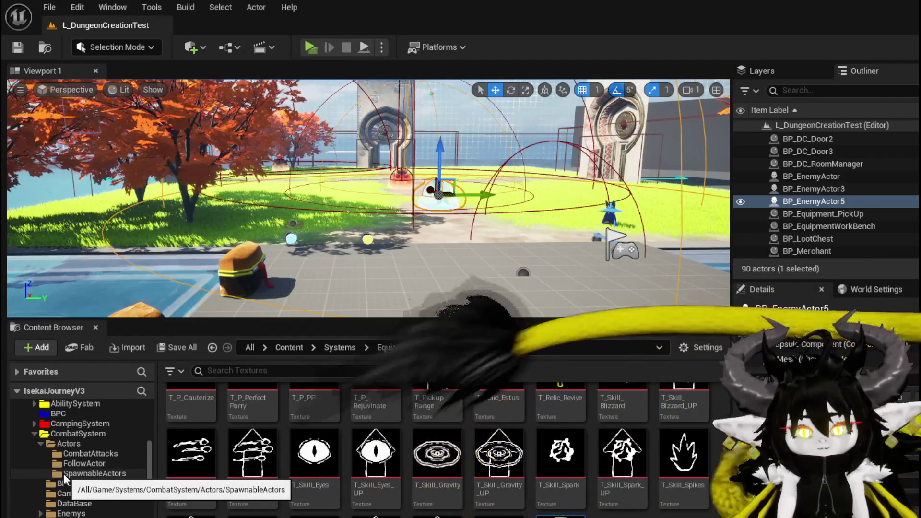
scroll(63, 473, "up", 3)
left_click(35, 464)
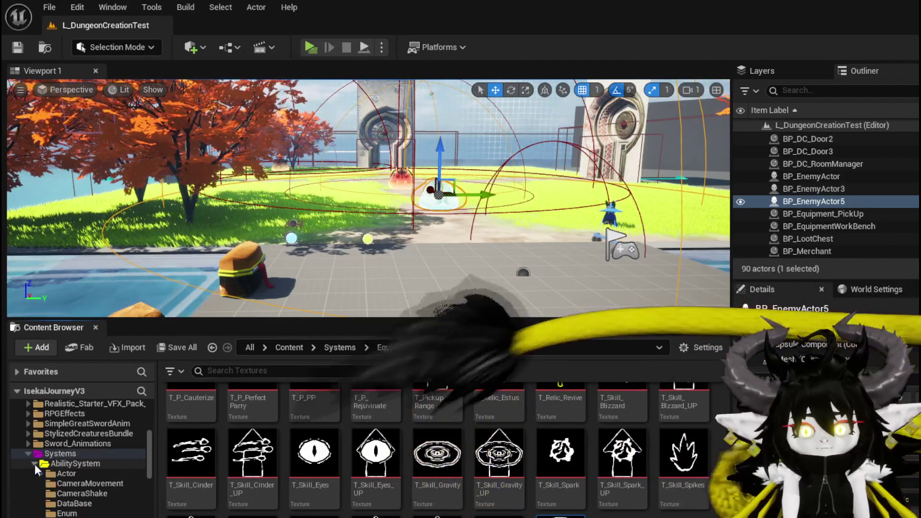
left_click(74, 503)
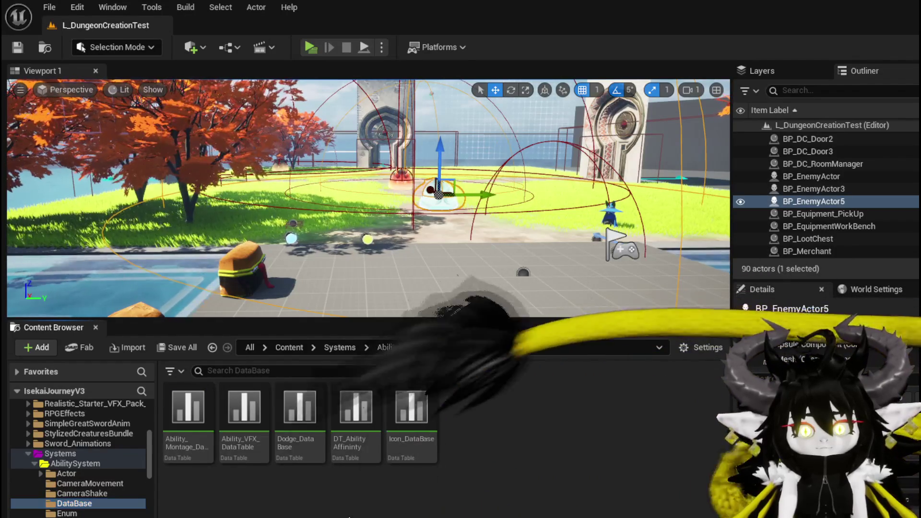
double_click(244, 413)
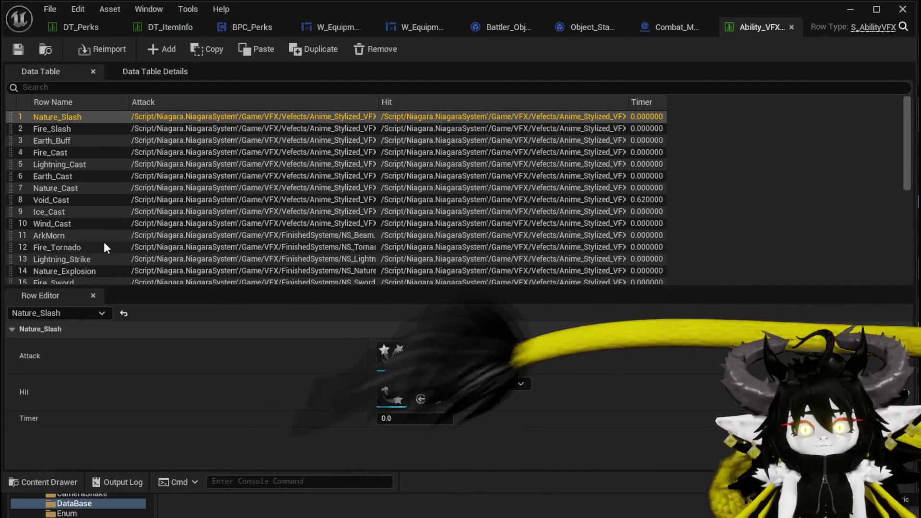
- Change the Nature_SlimeFist row's Timer from 0 to 0.5 in Ability_VFX_DataTable
scroll(104, 245, "down", 1)
scroll(106, 268, "down", 1)
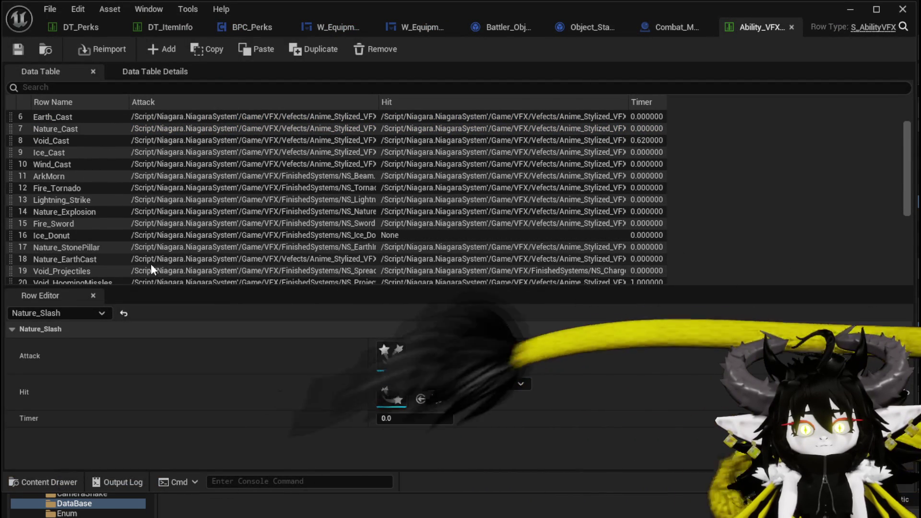
scroll(77, 227, "up", 2)
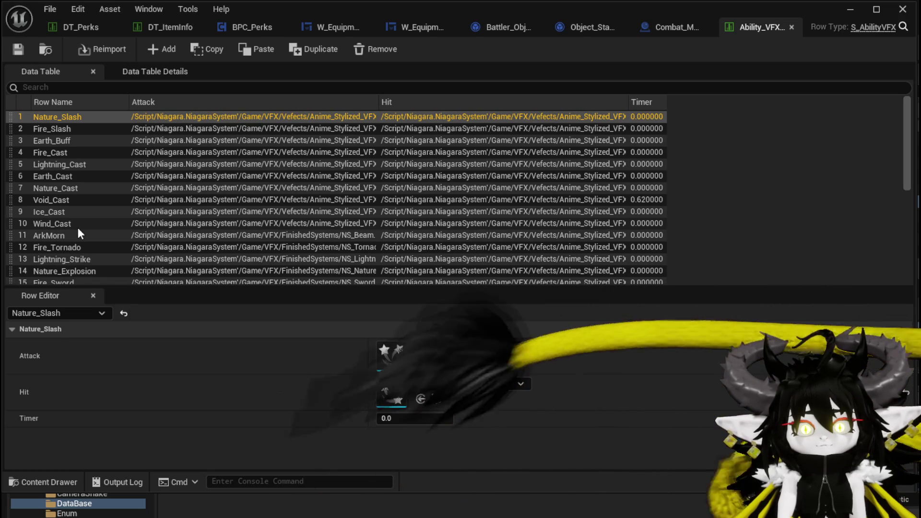
scroll(78, 231, "down", 1)
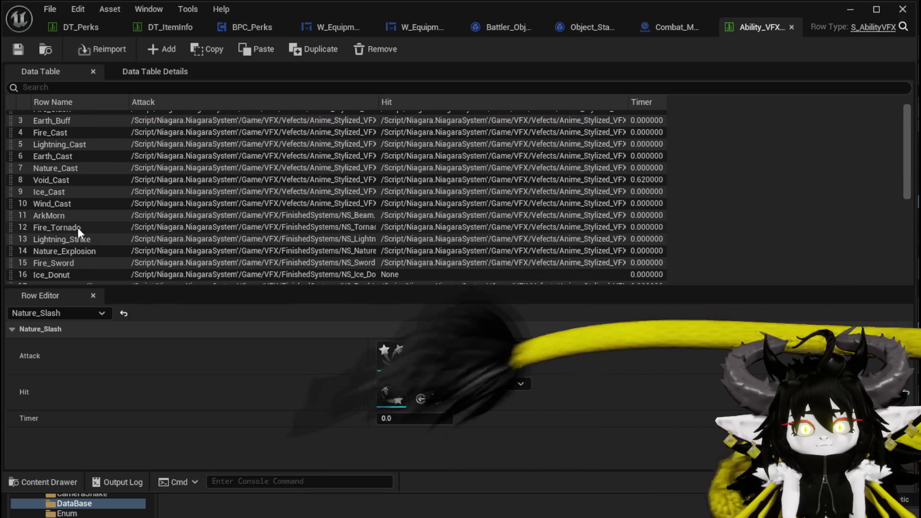
scroll(77, 228, "down", 1)
scroll(78, 227, "down", 3)
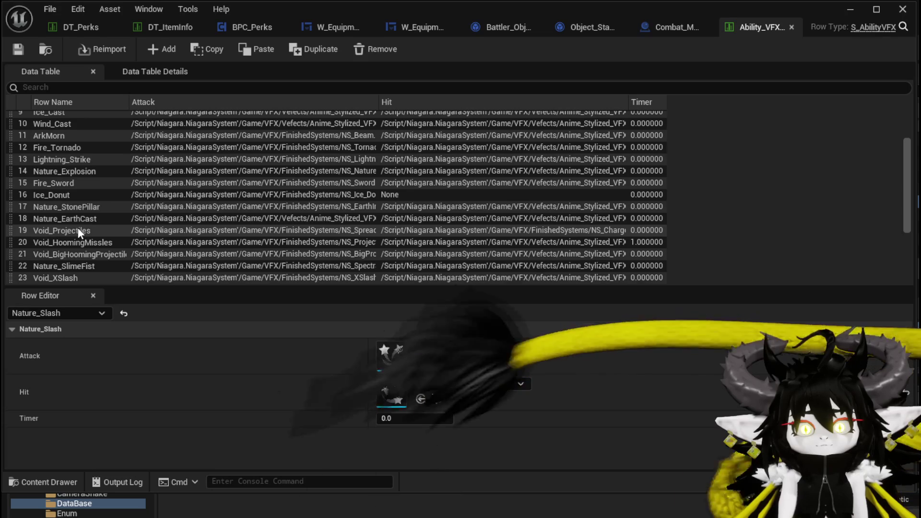
scroll(78, 232, "down", 1)
scroll(78, 232, "down", 1)
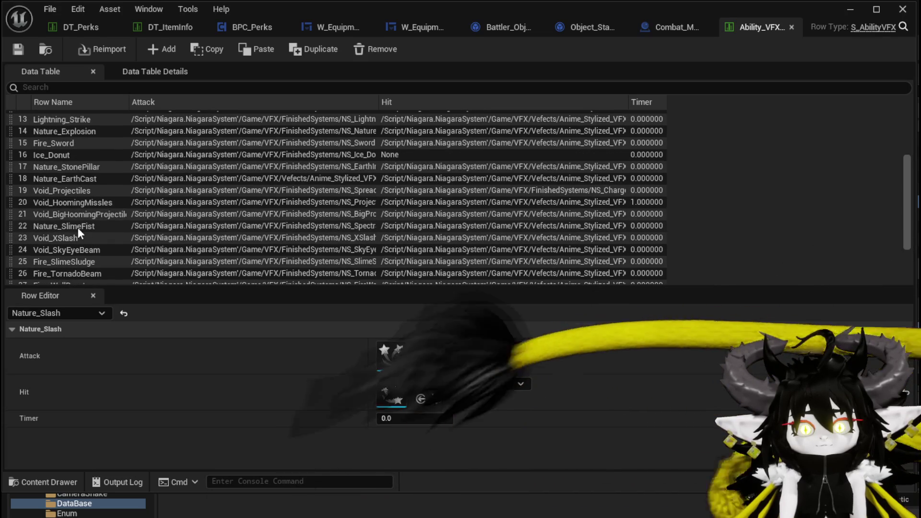
left_click(78, 227)
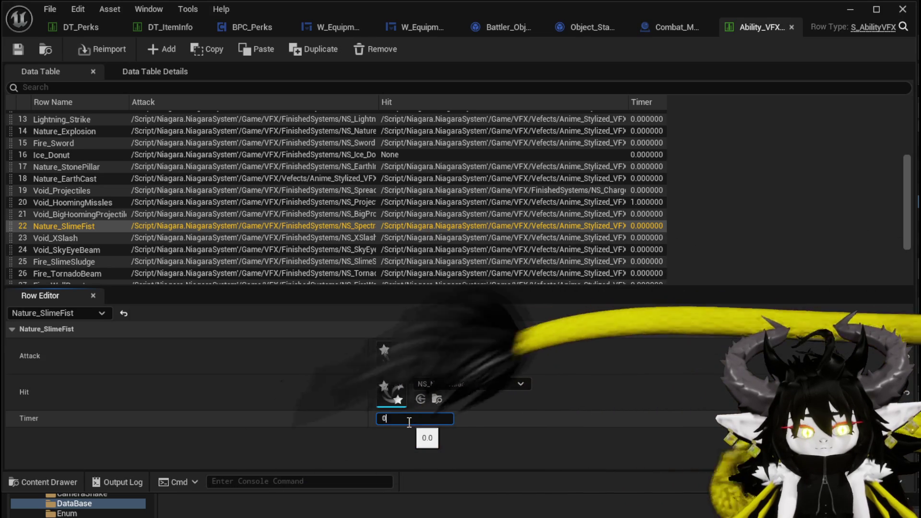
type(".5")
key("Return")
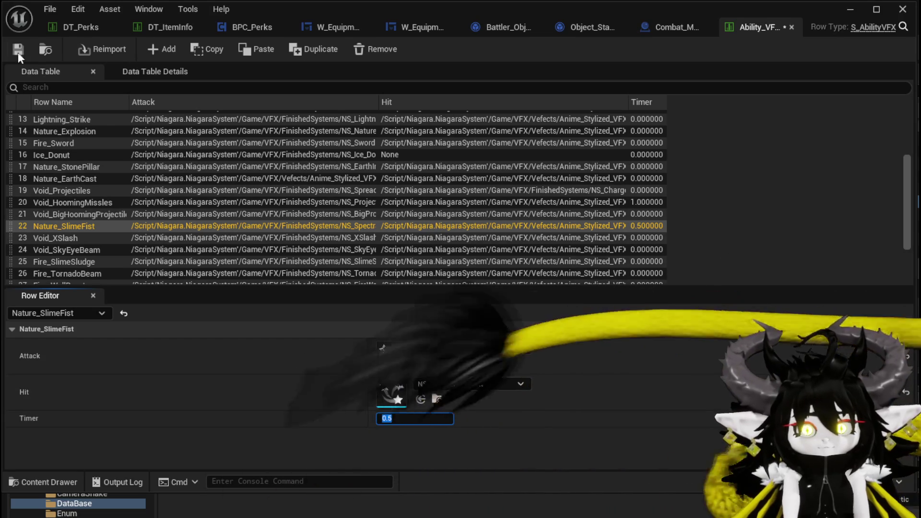
left_click(848, 8)
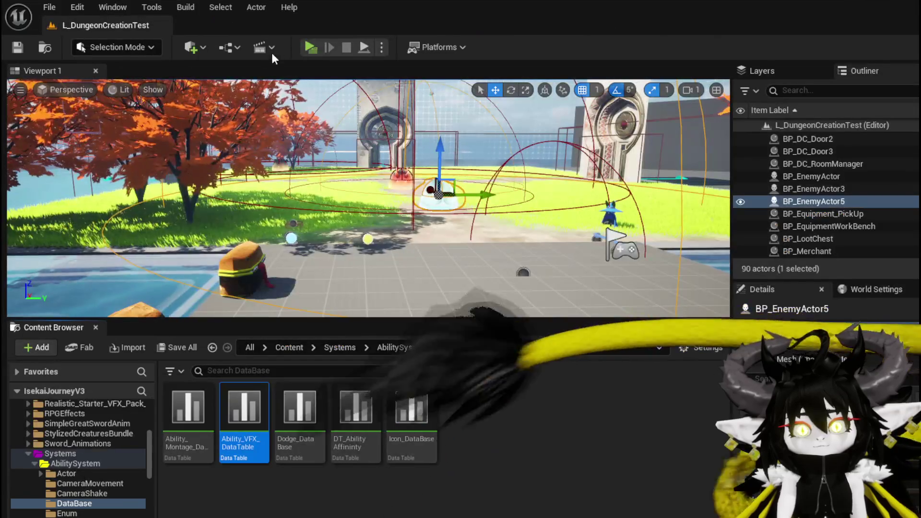
- Play-test the SummonSpawn card against Slime_Water to see the slime-fist effect, then stop play
left_click(311, 47)
left_click(397, 146)
key("w")
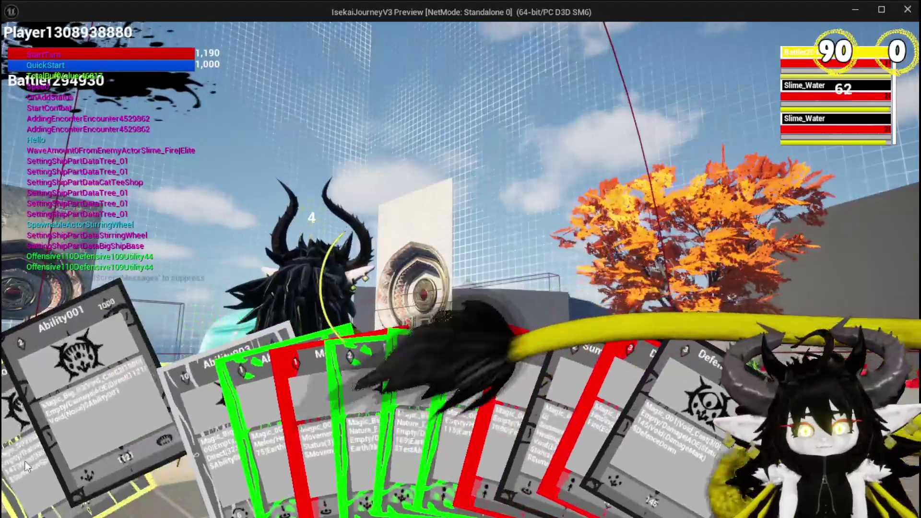
left_click(27, 462)
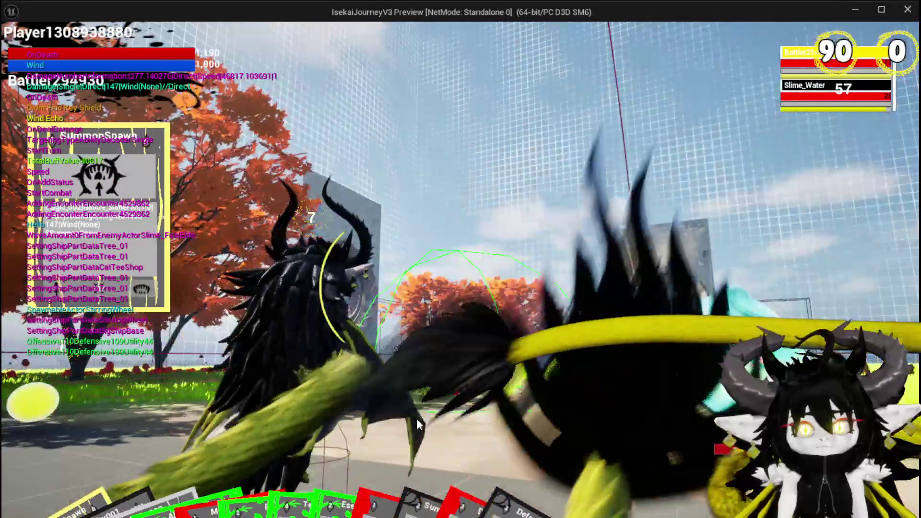
key("Tab")
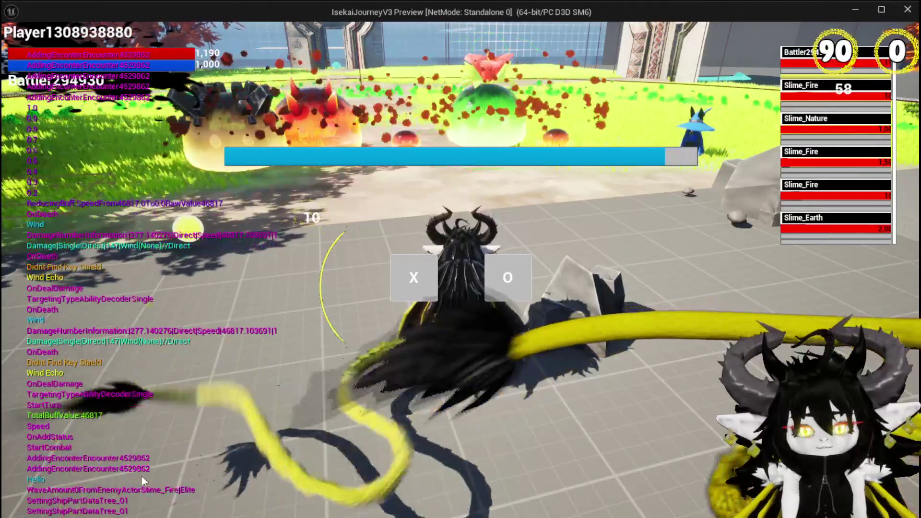
key("Escape")
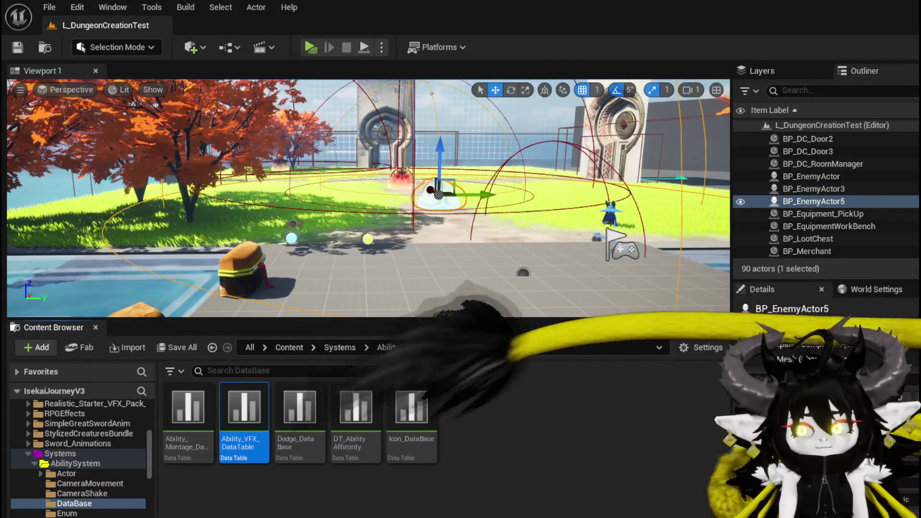
- Open Ability_VFX_DataTable, change Nature_SlimeFist's Timer to 1, and save the table
double_click(254, 416)
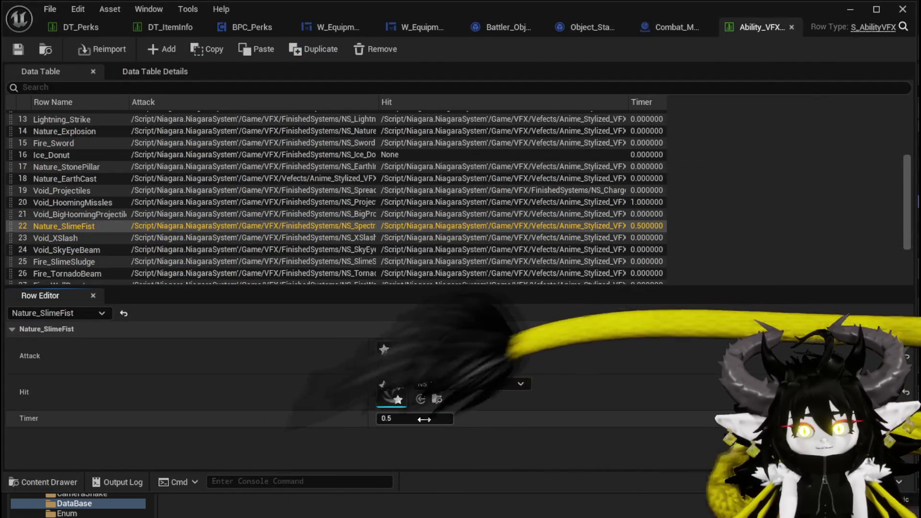
type("1")
key("Return")
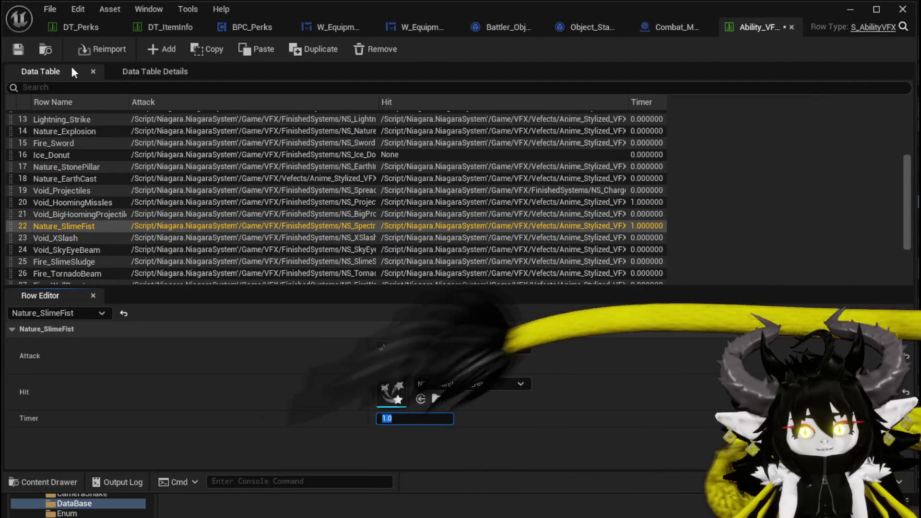
left_click(25, 50)
- Review the Void_XSlash, Void_HoomingMissles and Void_BigHoomingProjectile rows' effect settings
left_click(44, 236)
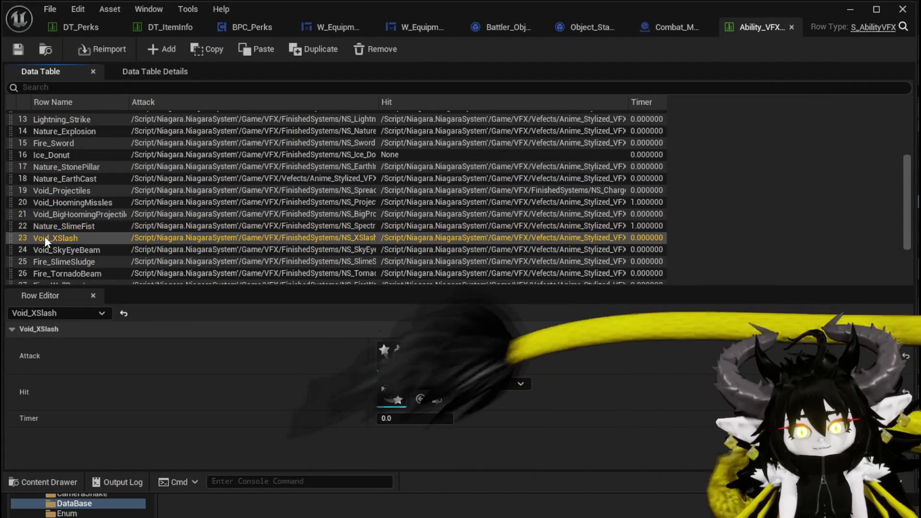
left_click(48, 225)
left_click(47, 205)
left_click(50, 210)
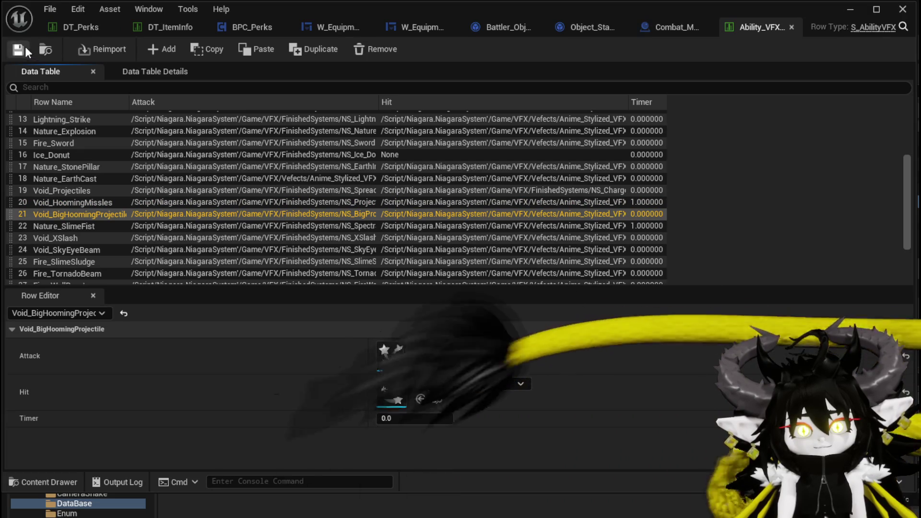
- Return to the level editor and start a new play-test session
left_click(850, 9)
left_click(311, 48)
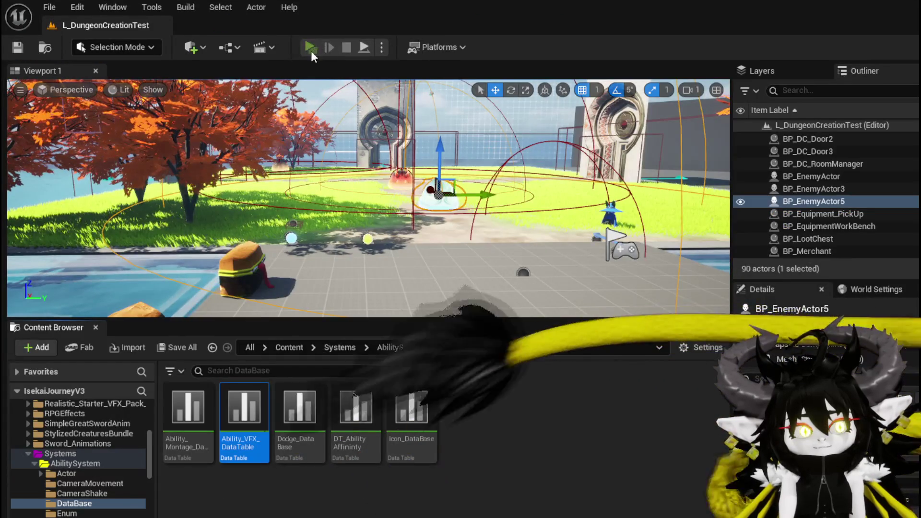
left_click(318, 74)
- Walk into the slime to start a battle and answer the timed prompt
key("w")
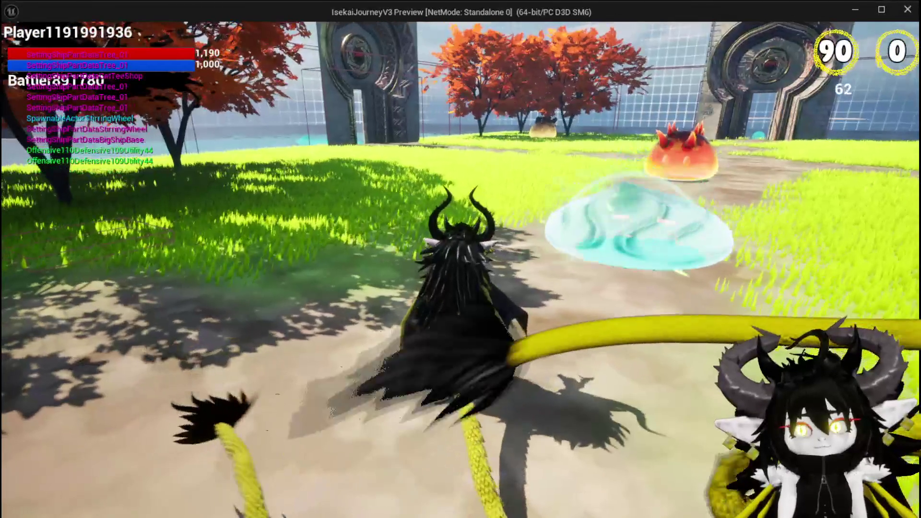
key("e")
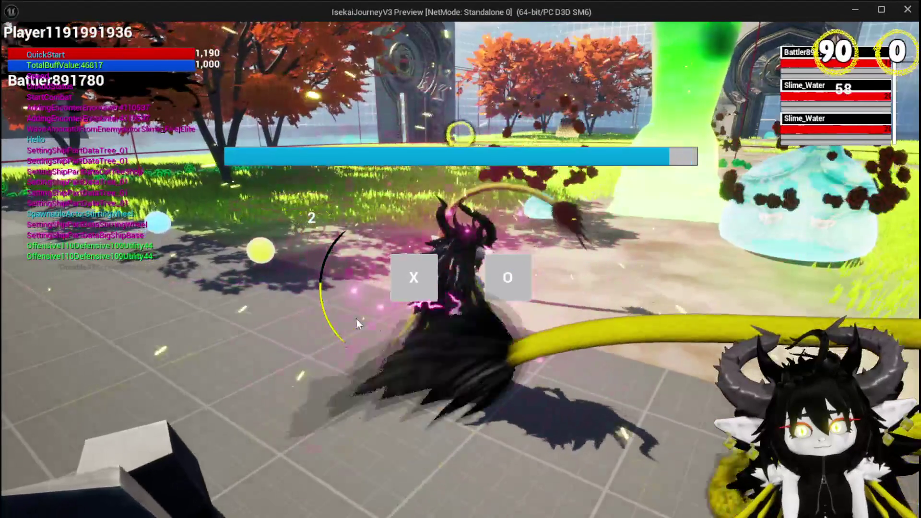
left_click(408, 256)
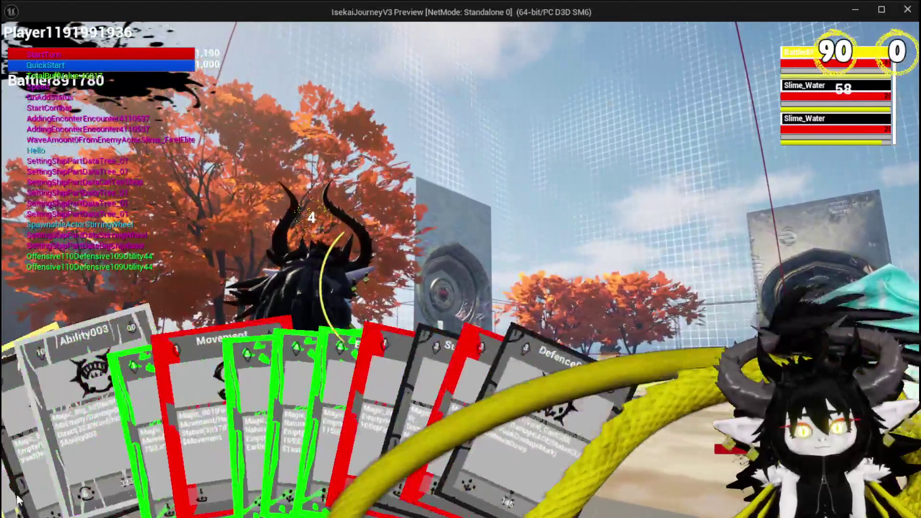
- Play the SummonSpawn card against the water slime and answer the timed prompt
left_click(180, 423)
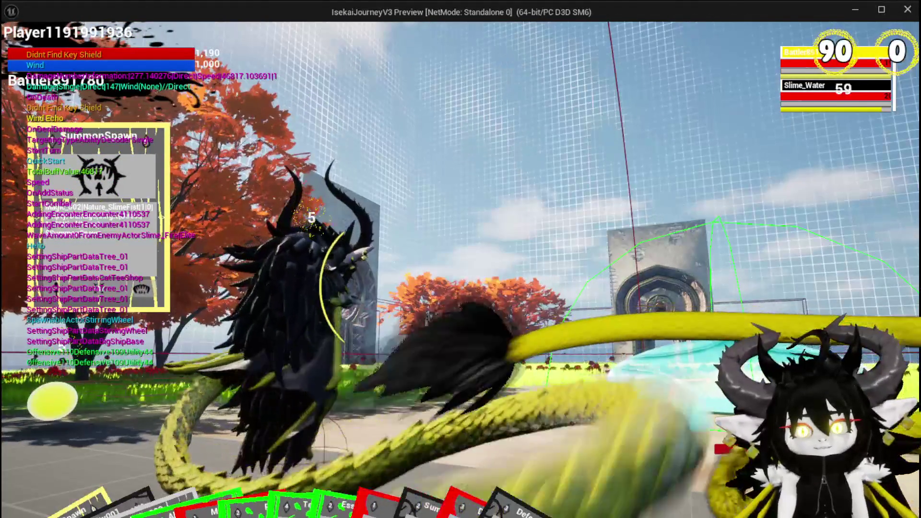
left_click(446, 372)
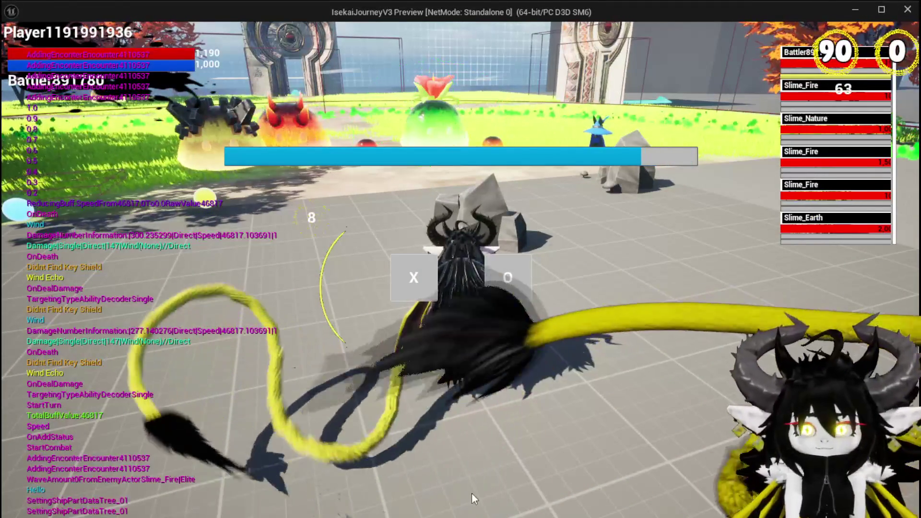
left_click(423, 277)
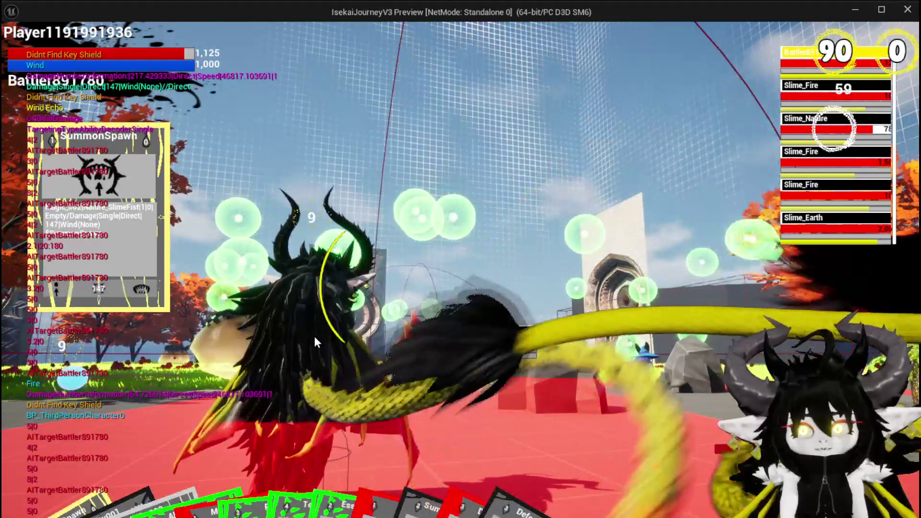
- Cycle targets through both Slime_Fire enemies and Slime_Nature to watch Wind Echo, then stop playing
key("Tab")
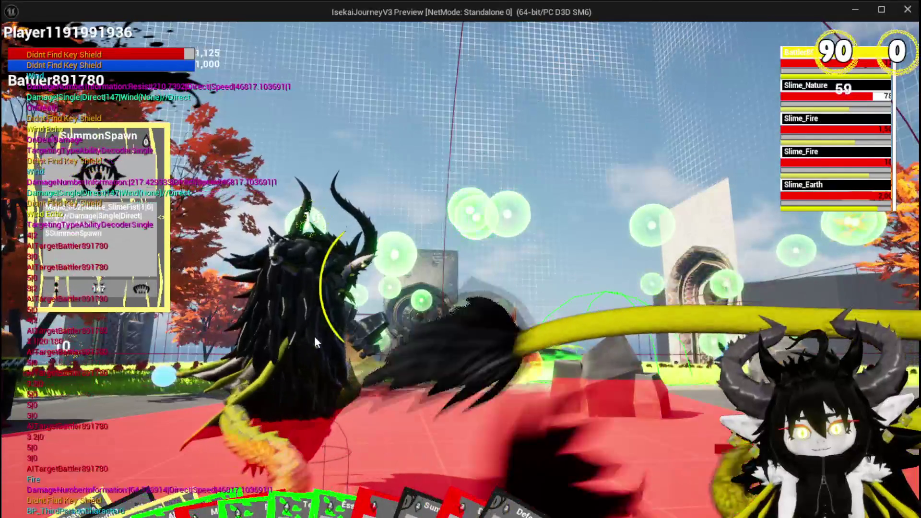
key("Tab")
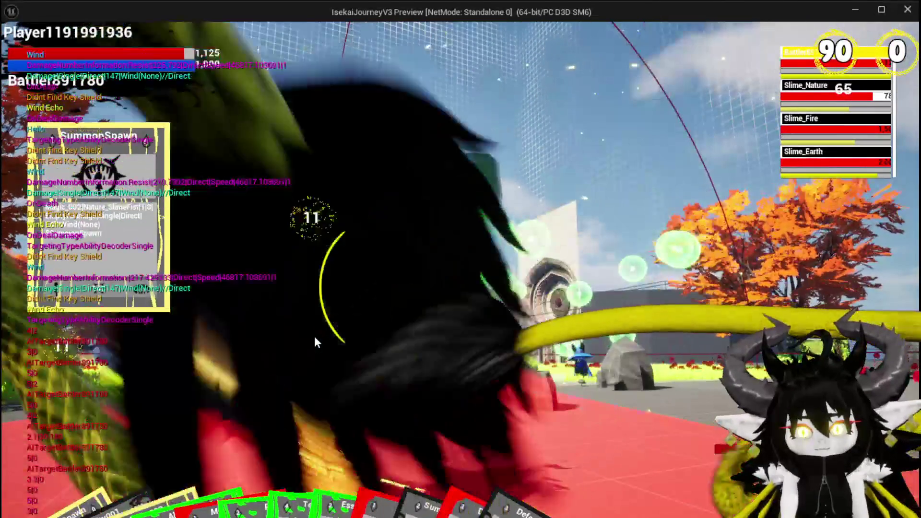
key("Tab")
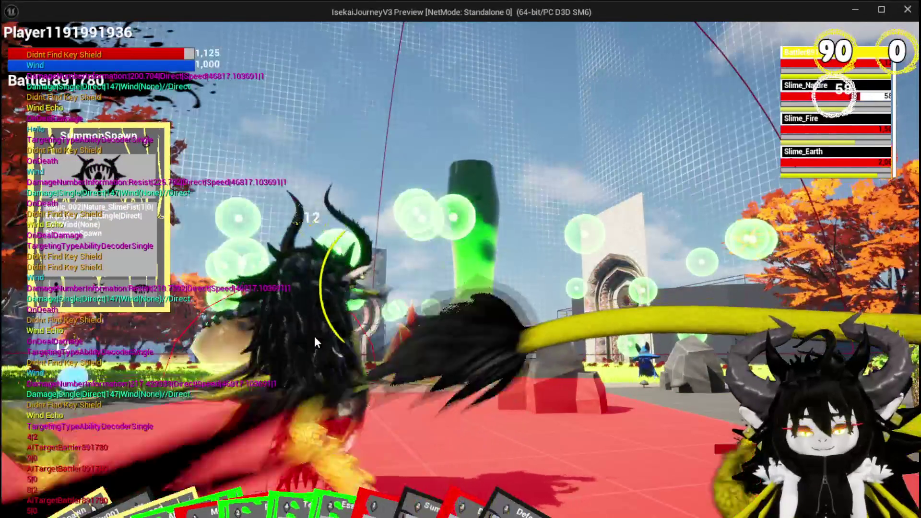
key("Tab")
key("Tab")
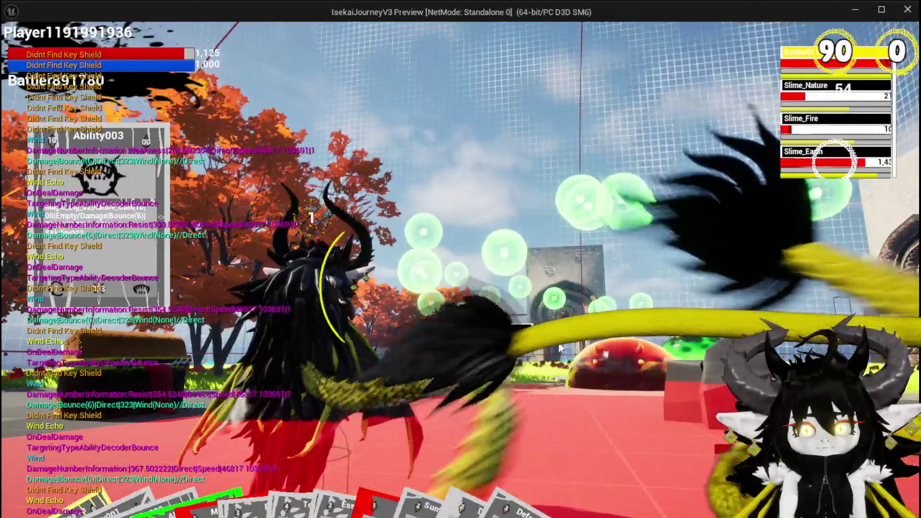
key("Escape")
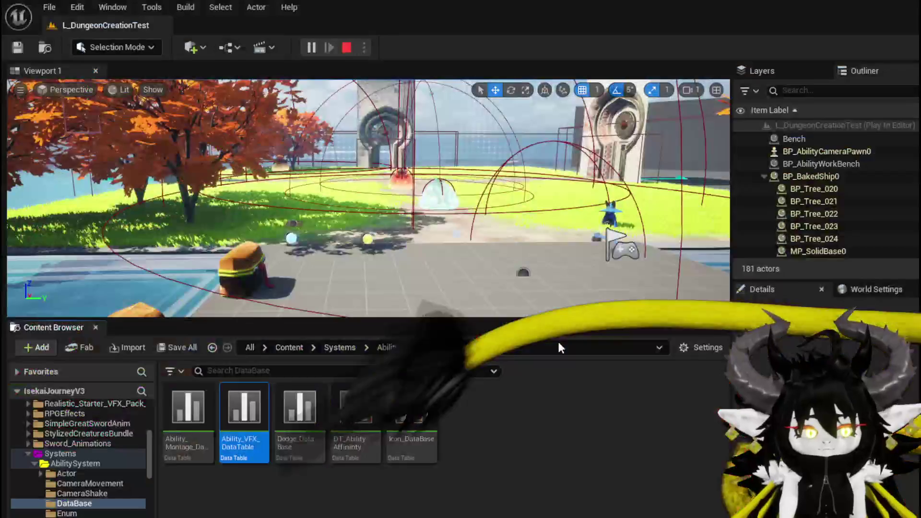
- Save all modified assets, then open W_BattleUI from Systems > CombatSystem > UI
left_click(16, 47)
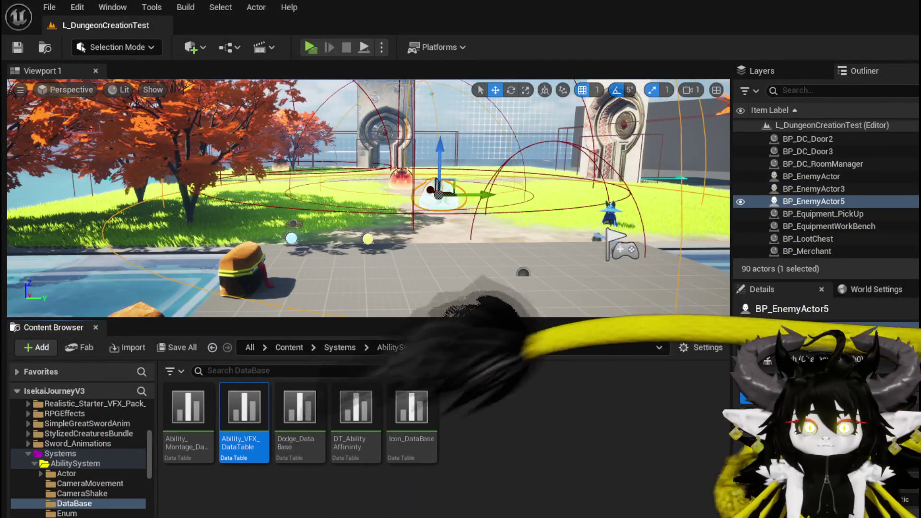
left_click(19, 48)
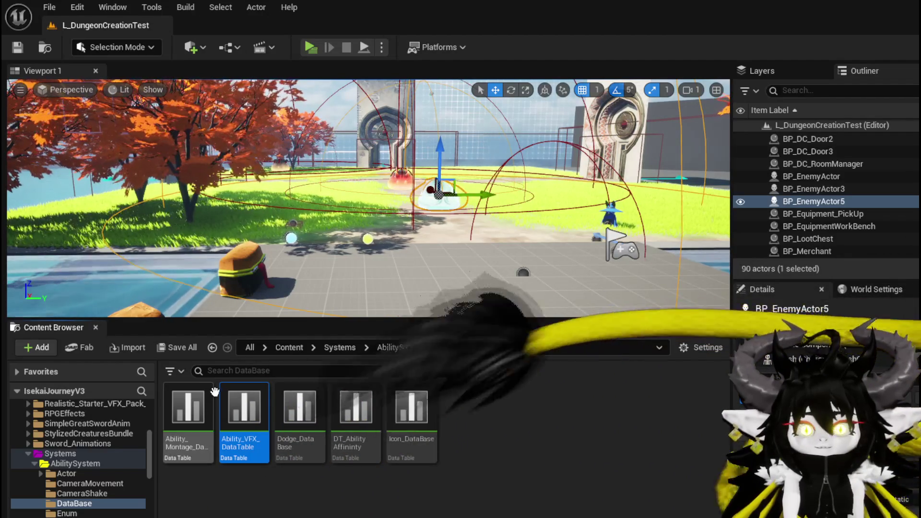
scroll(101, 473, "down", 10)
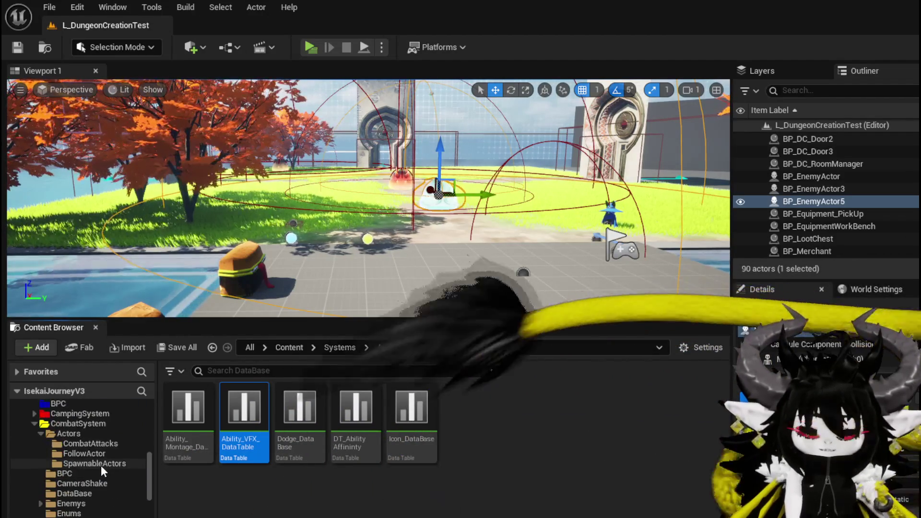
key("alt+Left")
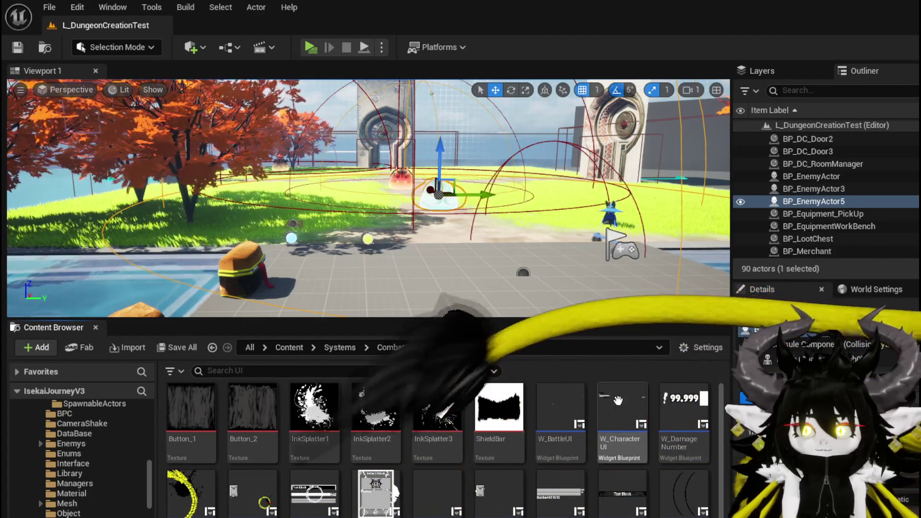
double_click(569, 407)
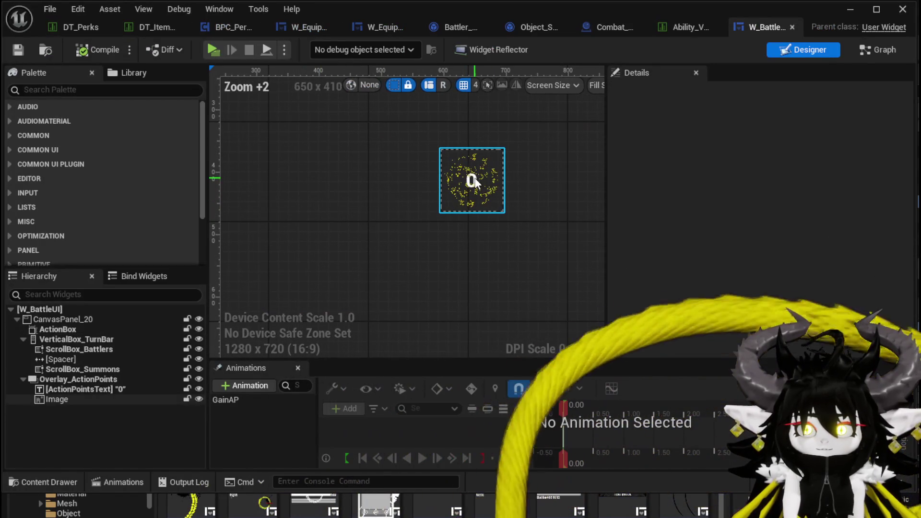
- Select the ActionPointsText widget and expand its Font category in the Details panel
left_click(474, 182)
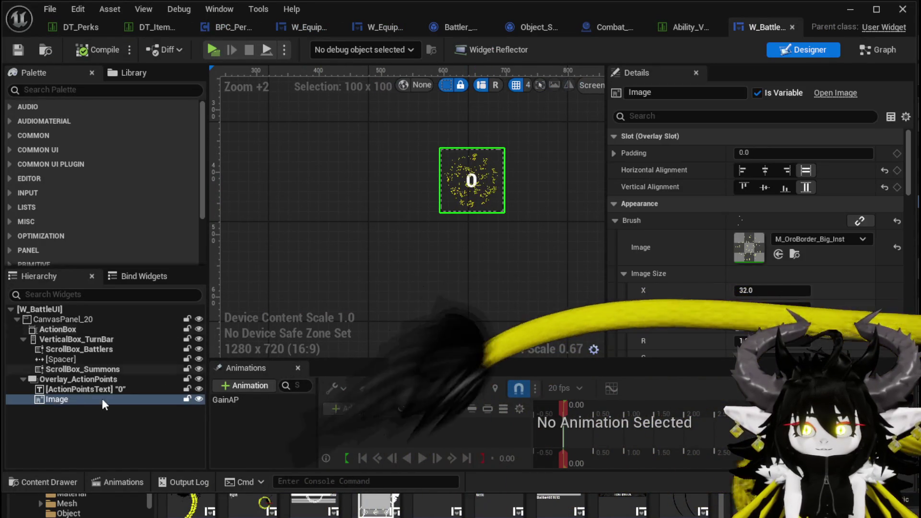
left_click(64, 389)
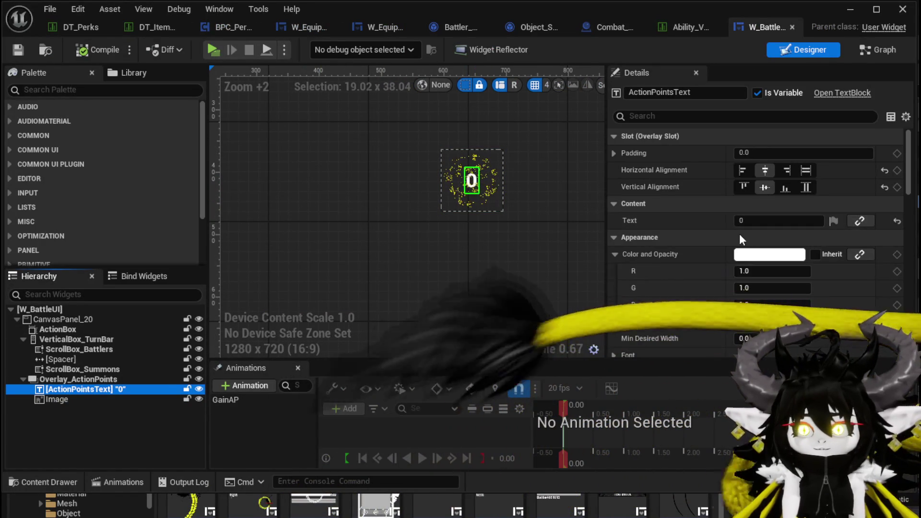
scroll(748, 245, "down", 8)
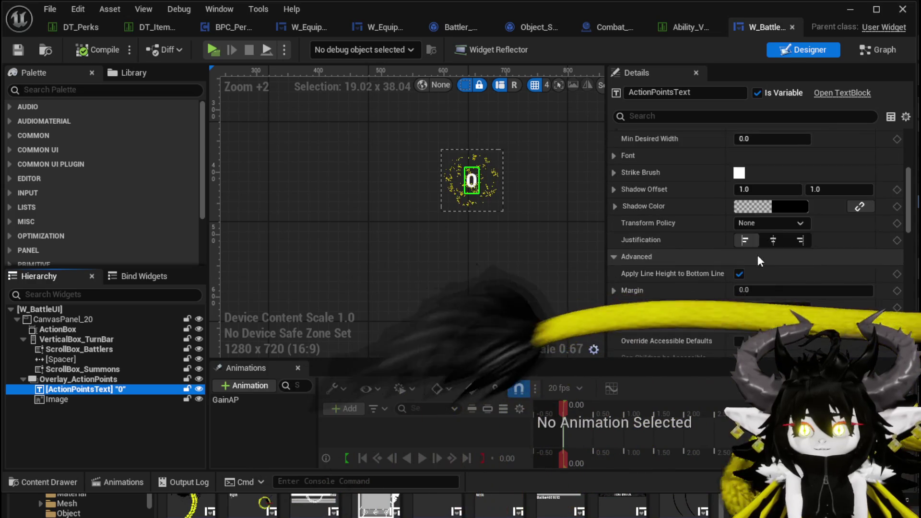
scroll(757, 254, "down", 3)
scroll(757, 254, "up", 7)
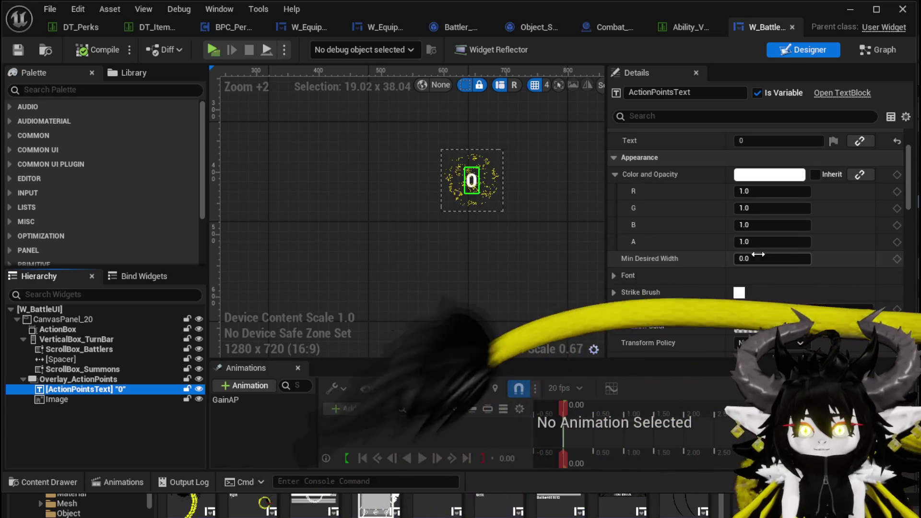
scroll(758, 254, "up", 3)
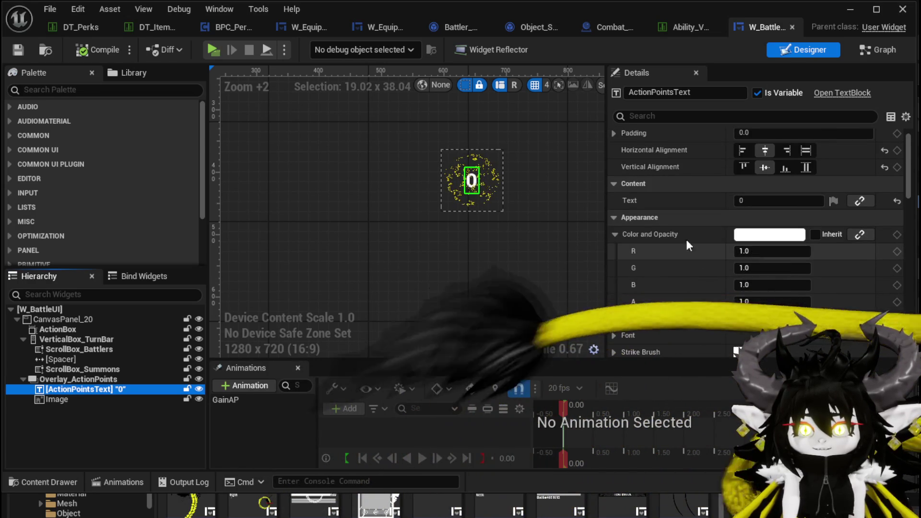
scroll(642, 254, "down", 2)
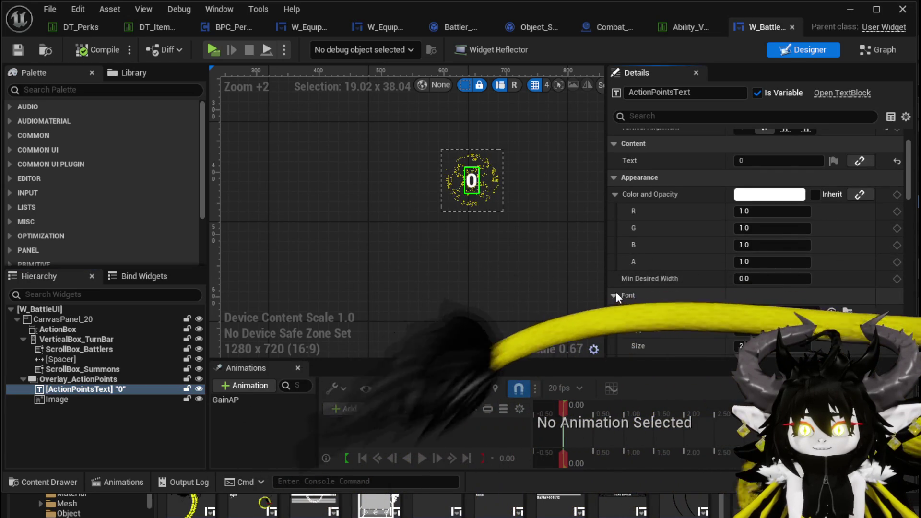
scroll(623, 288, "down", 3)
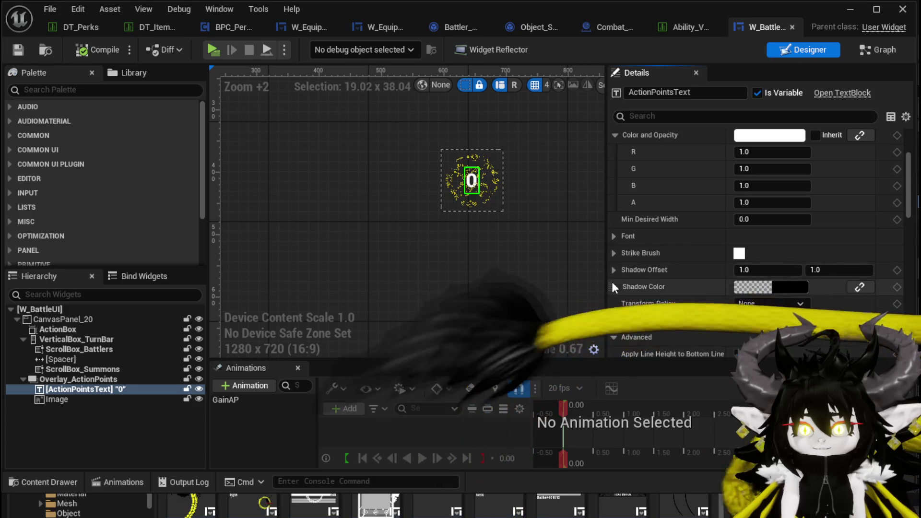
scroll(633, 288, "down", 3)
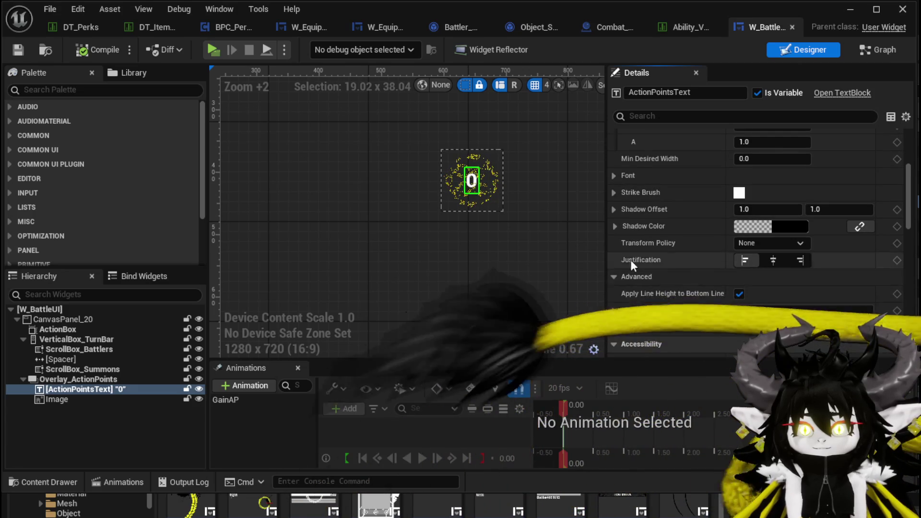
left_click(614, 193)
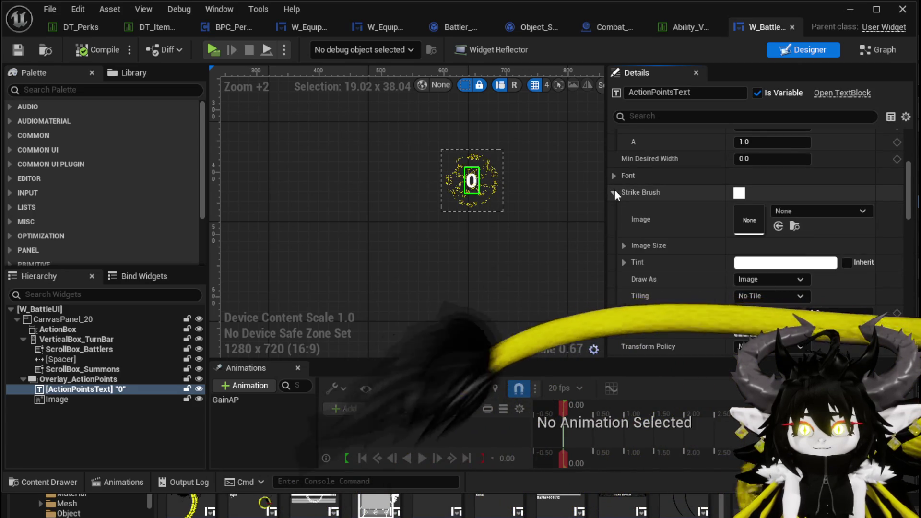
left_click(614, 192)
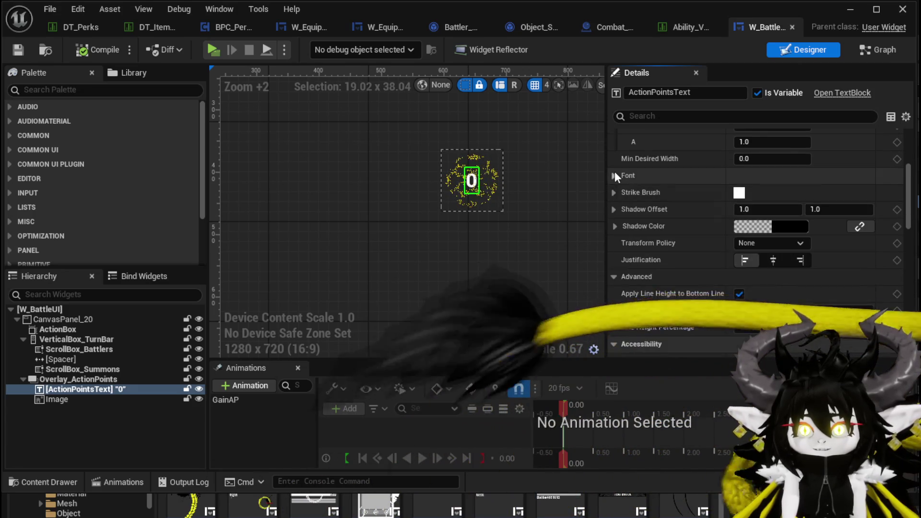
left_click(614, 175)
- Give ActionPointsText Roboto Bold at size 24, check it on the canvas, then leave the widget editor
scroll(638, 298, "down", 2)
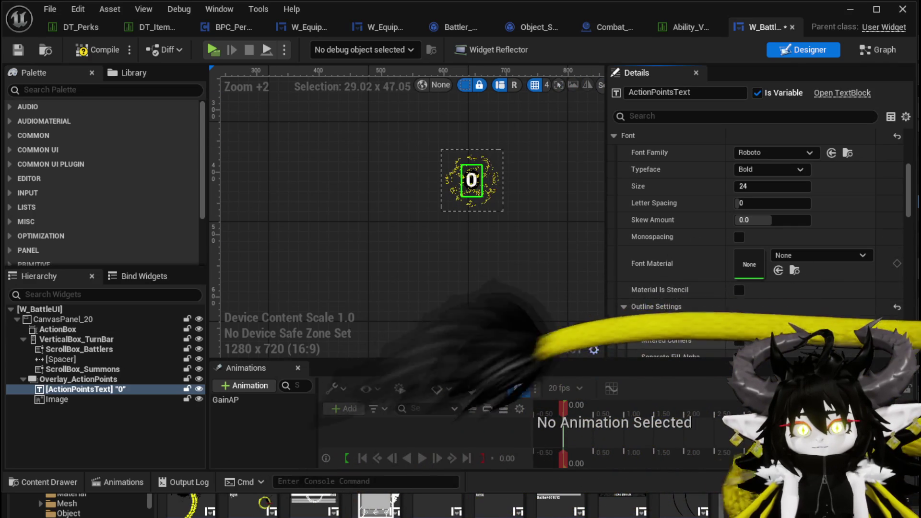
scroll(455, 178, "up", 3)
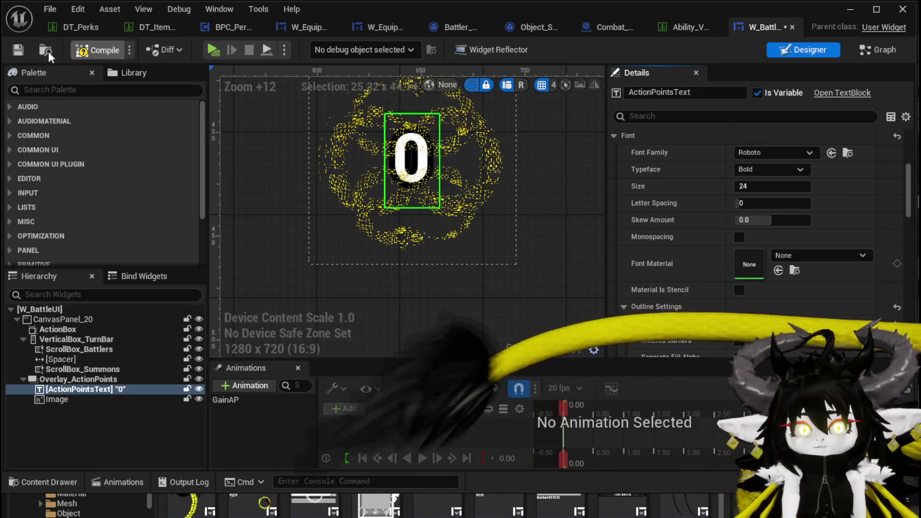
left_click(20, 54)
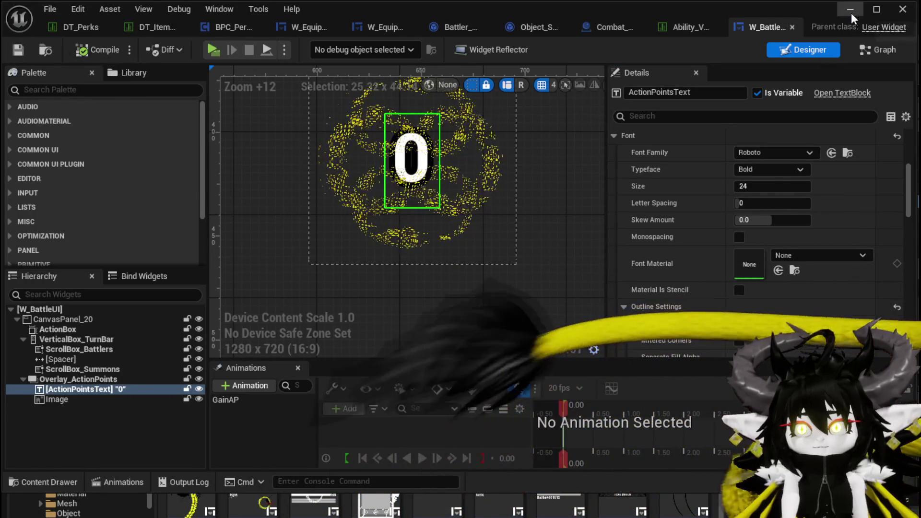
key("alt+Tab")
- Run a standalone preview, play SummonSpawn, and review the equipped perks in the Equipment menu
key("alt+p")
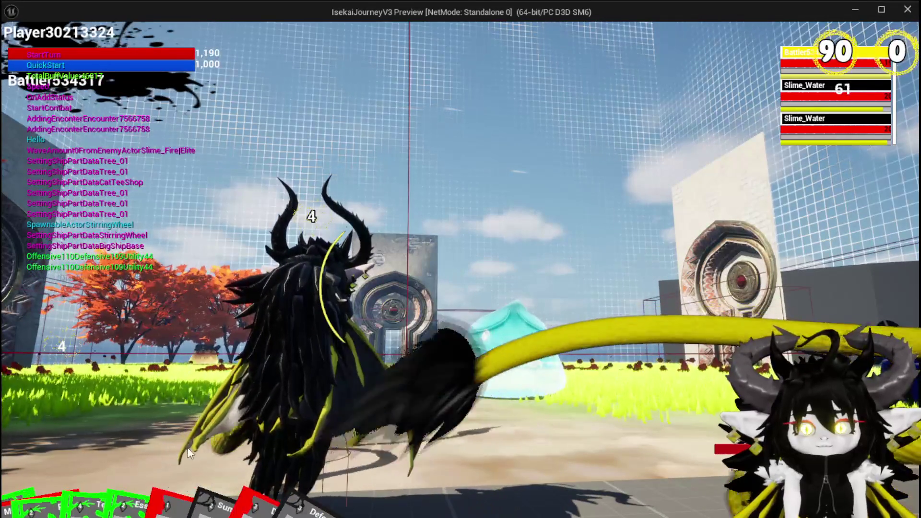
left_click(27, 476)
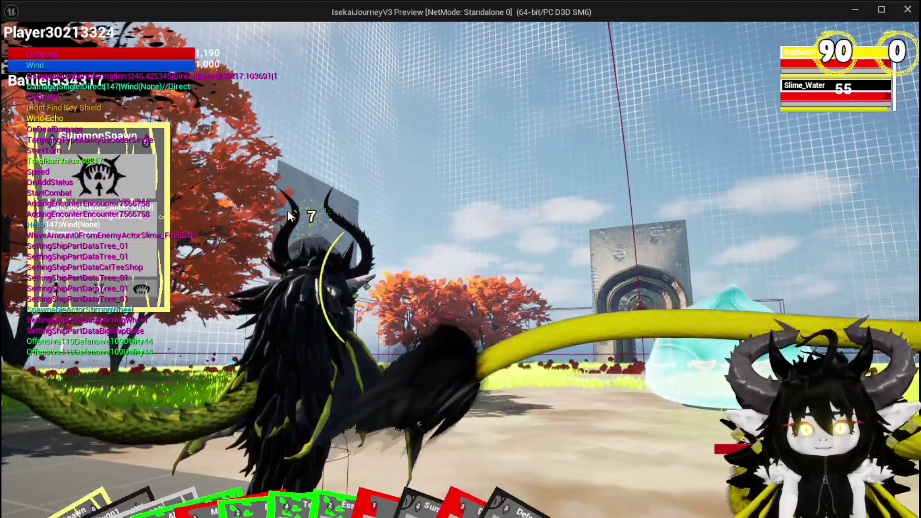
key("Tab")
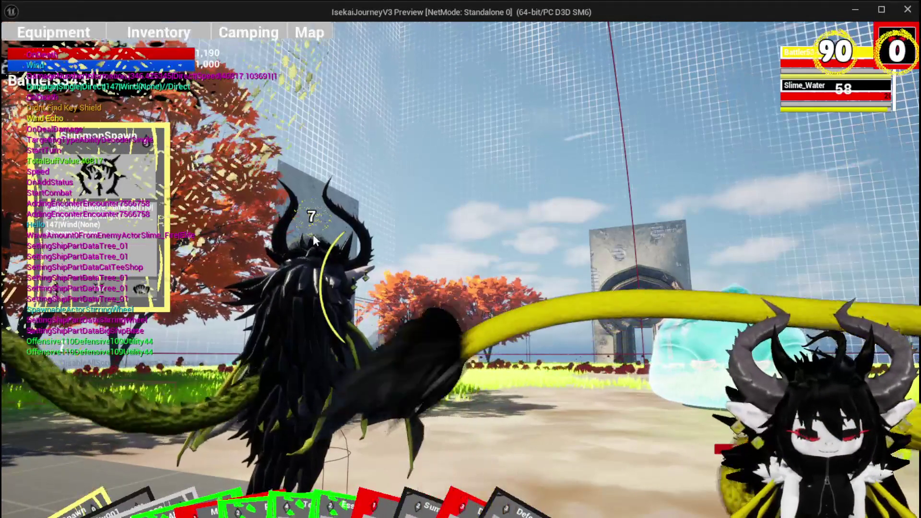
left_click(74, 37)
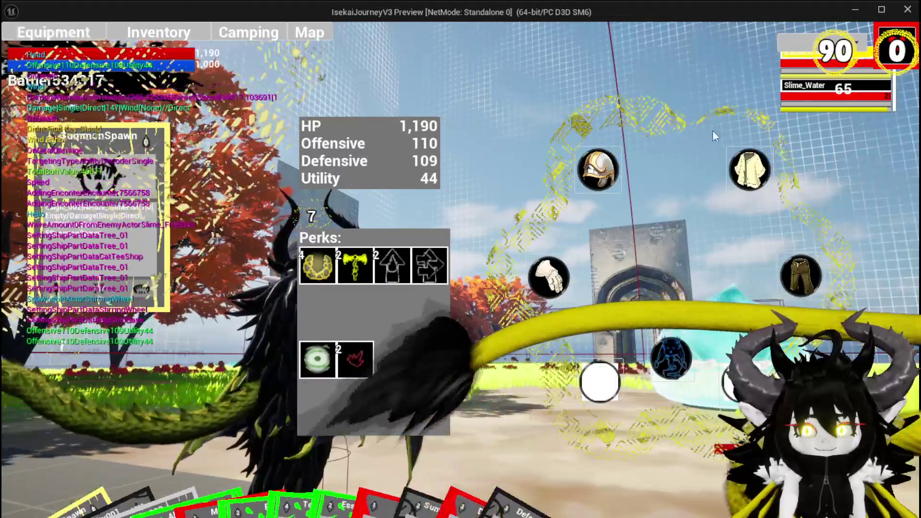
key("Tab")
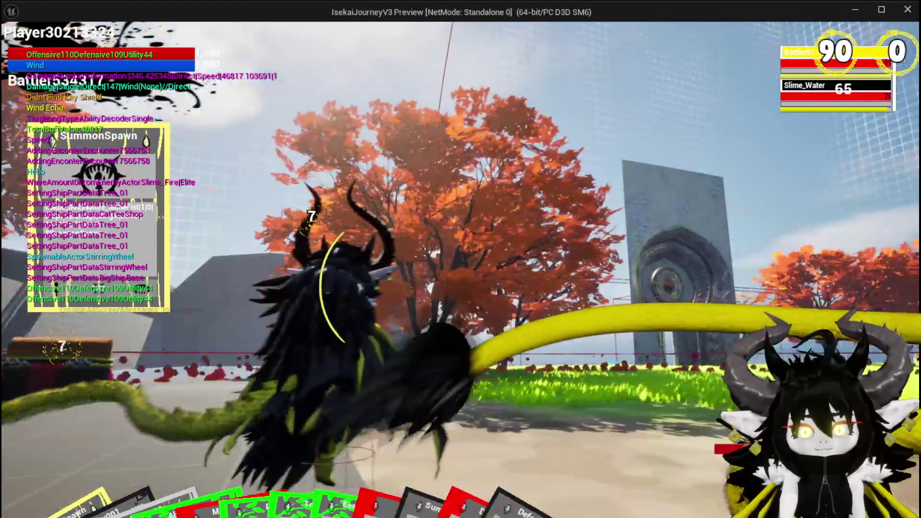
key("alt+Tab")
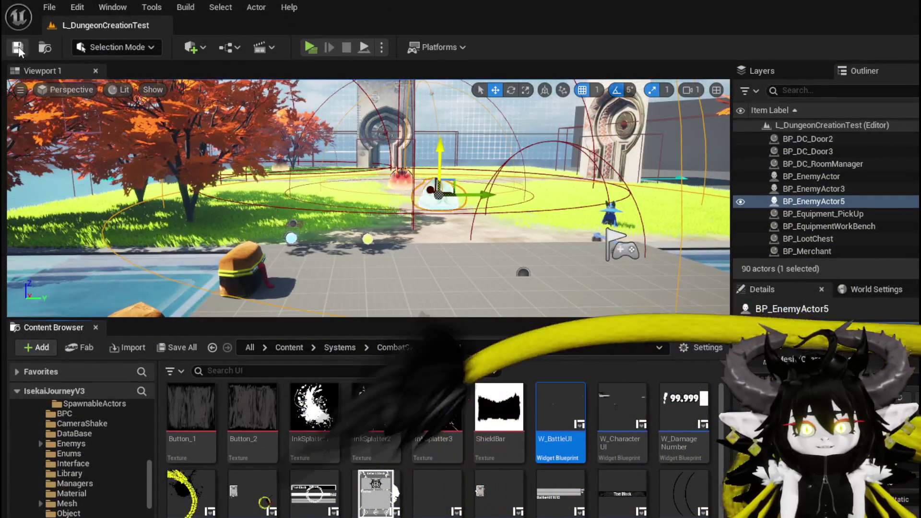
- Switch back to the editor and relaunch the standalone preview for a fresh battle
key("alt+Tab")
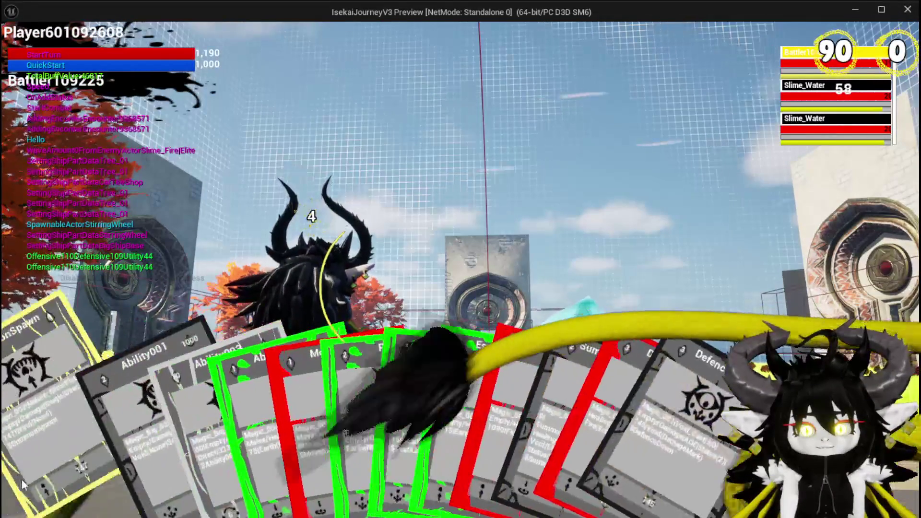
- Play SummonSpawn, Pillar, Slow and Pillar on the slime group, then cast Ability003
left_click(73, 468)
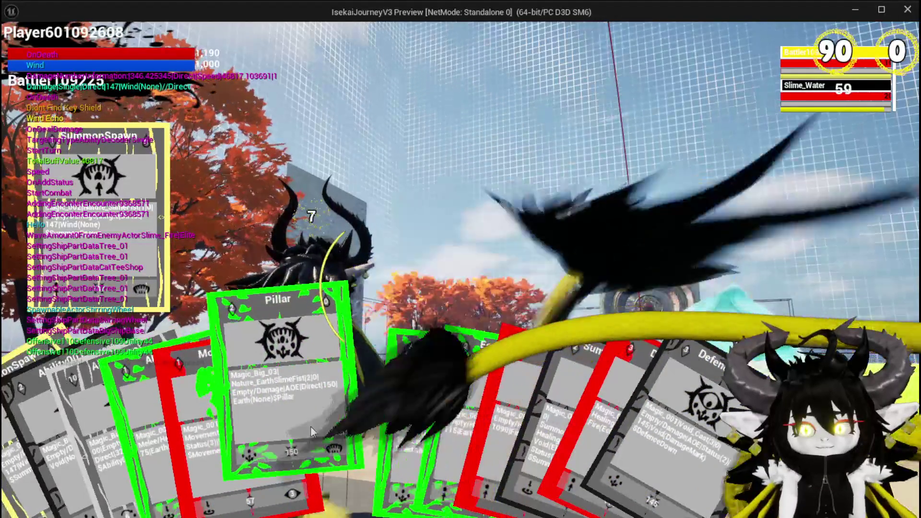
left_click(310, 426)
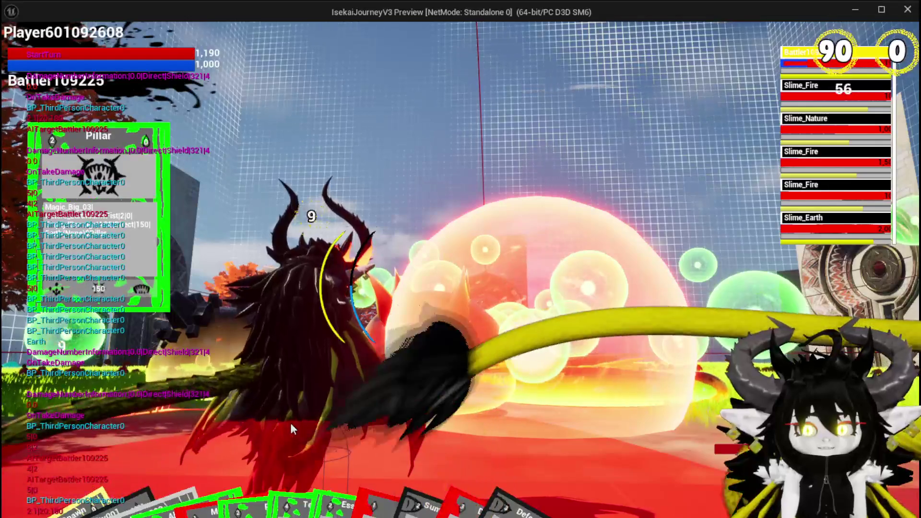
mouse_move(202, 494)
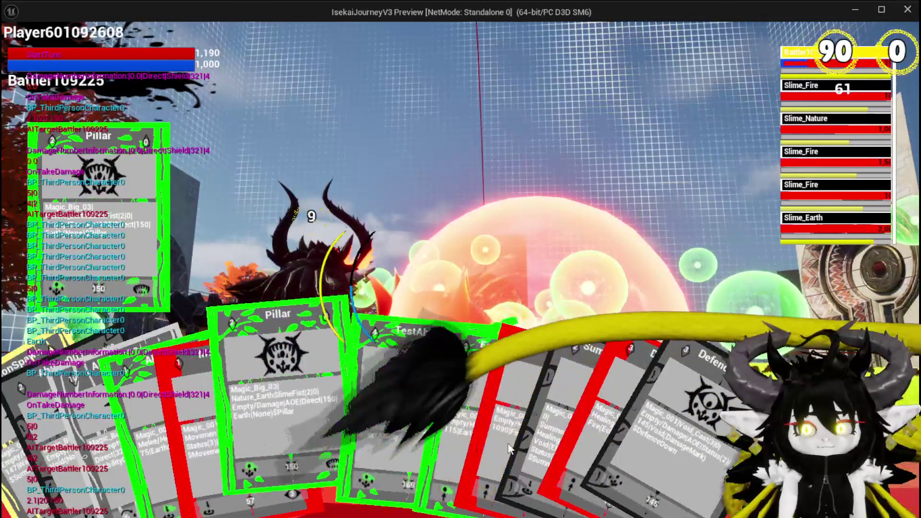
left_click(403, 421)
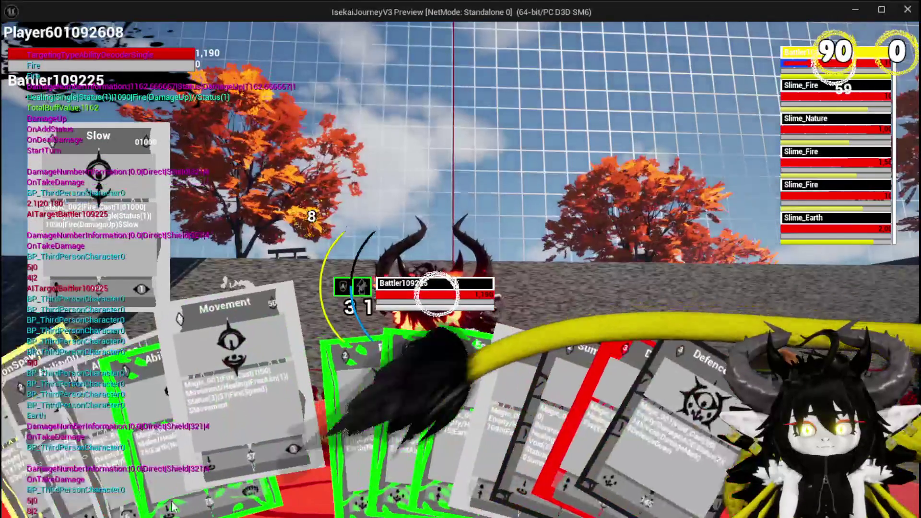
left_click(315, 426)
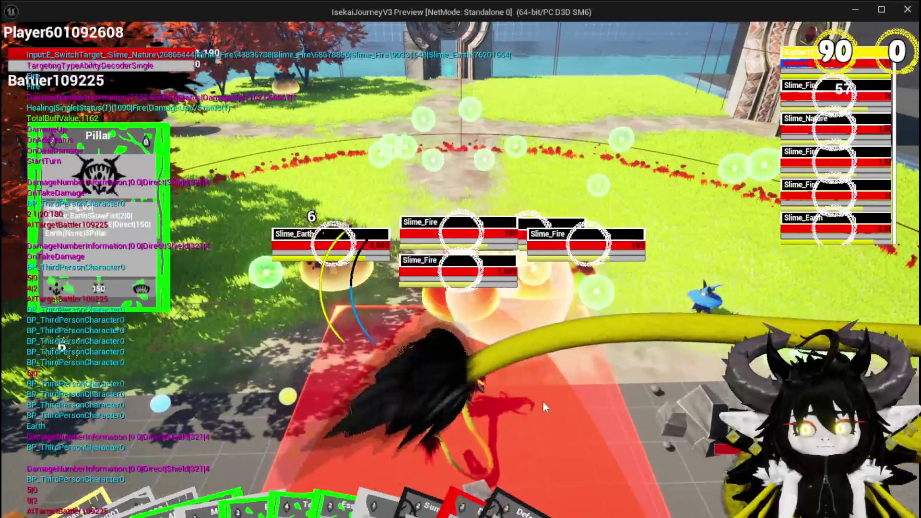
left_click(543, 401)
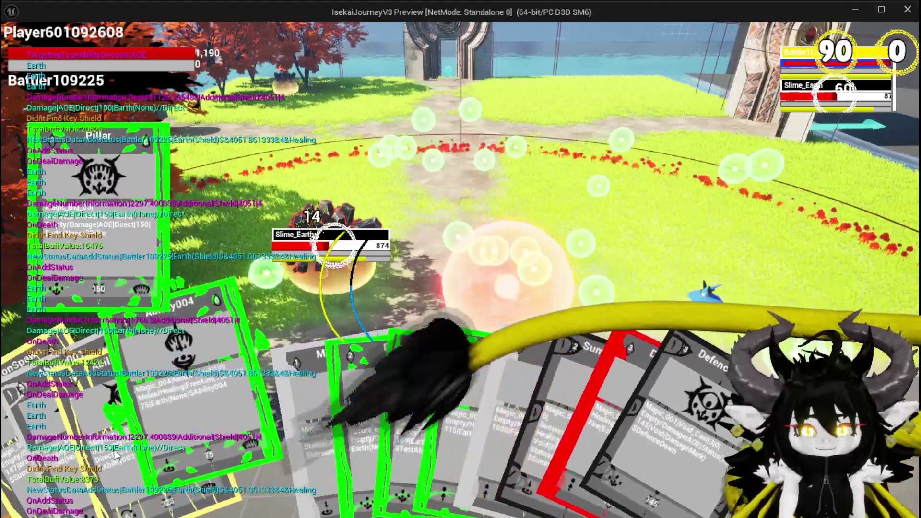
left_click(117, 453)
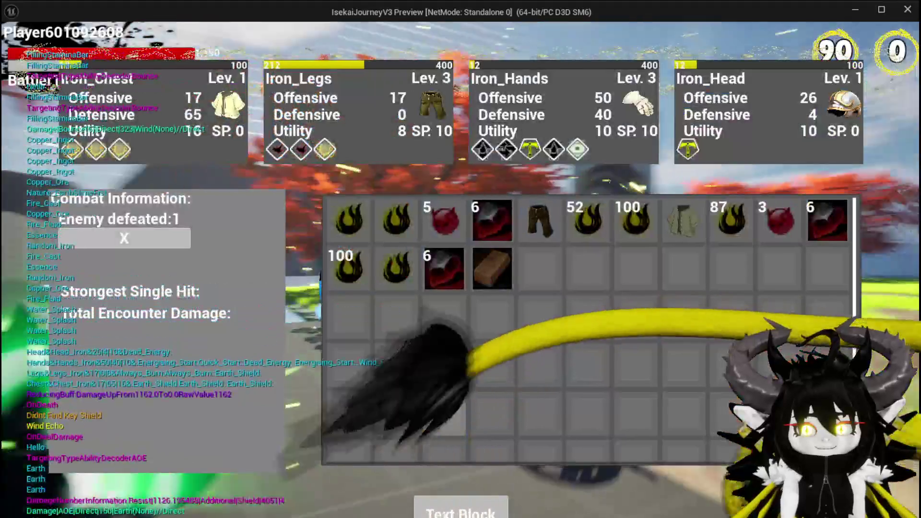
- Look over the post-battle inventory and equipment panels, then close the inventory screen
mouse_move(343, 220)
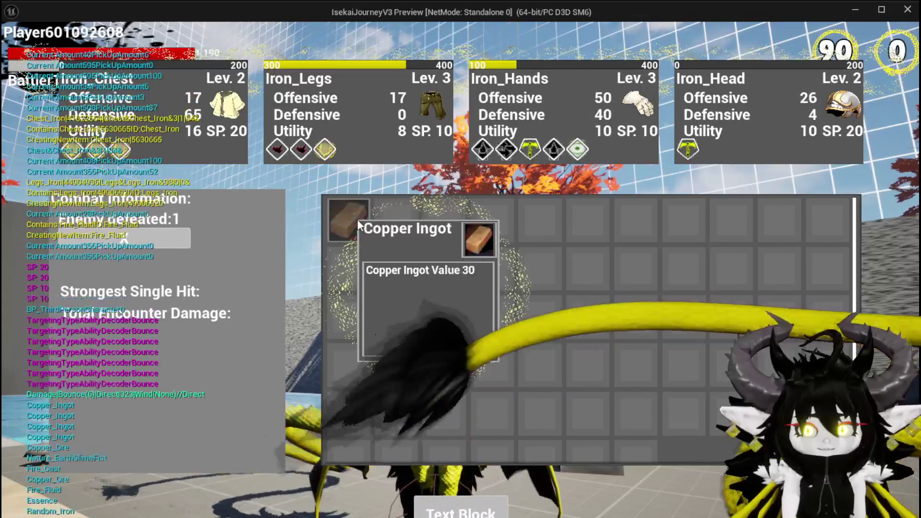
left_click(433, 512)
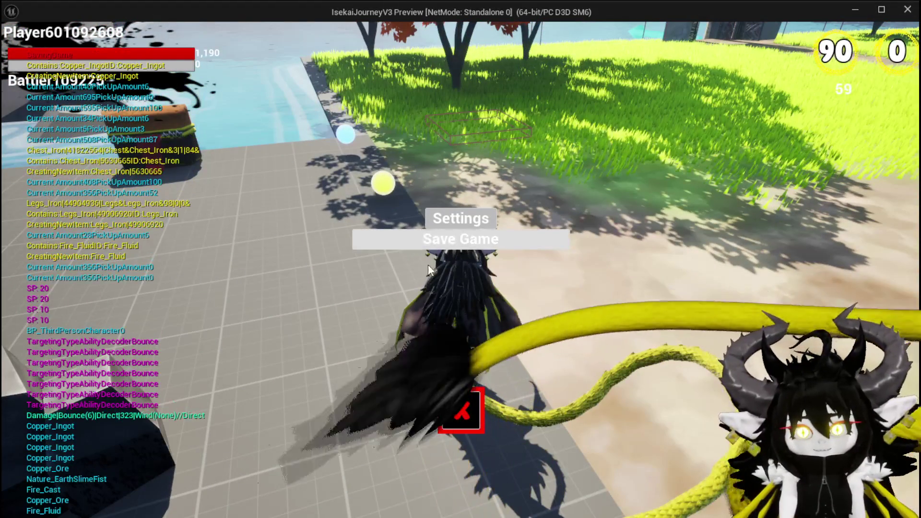
- Dismiss the Save Game menu and get the character airborne with repeated jumps
left_click(415, 243)
left_click(461, 411)
key("space")
key("space")
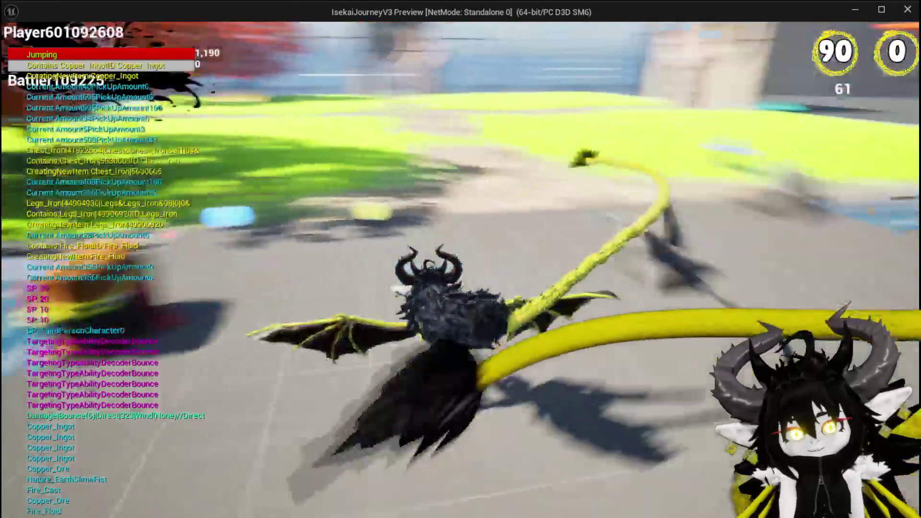
- Fly past the tree and arches to the green field, then open the merchant's trading screen
key("space")
key("space")
key("space")
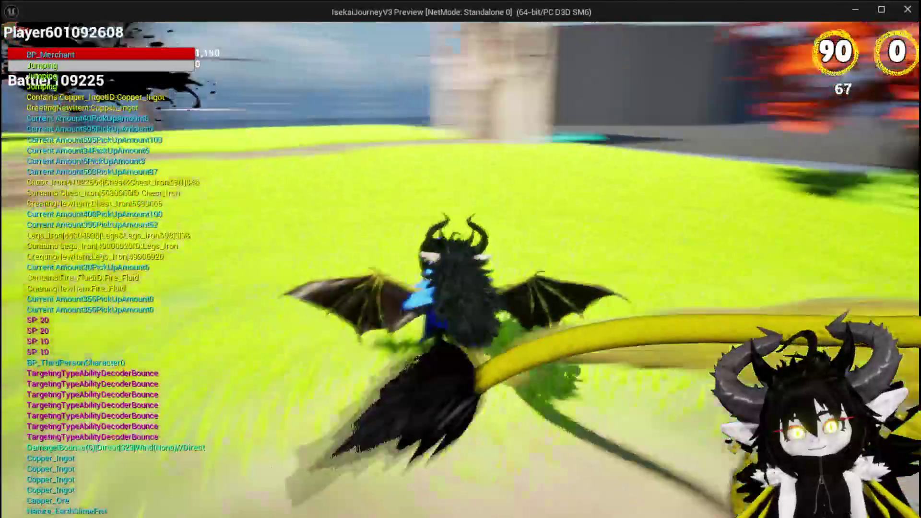
key("space")
key("space")
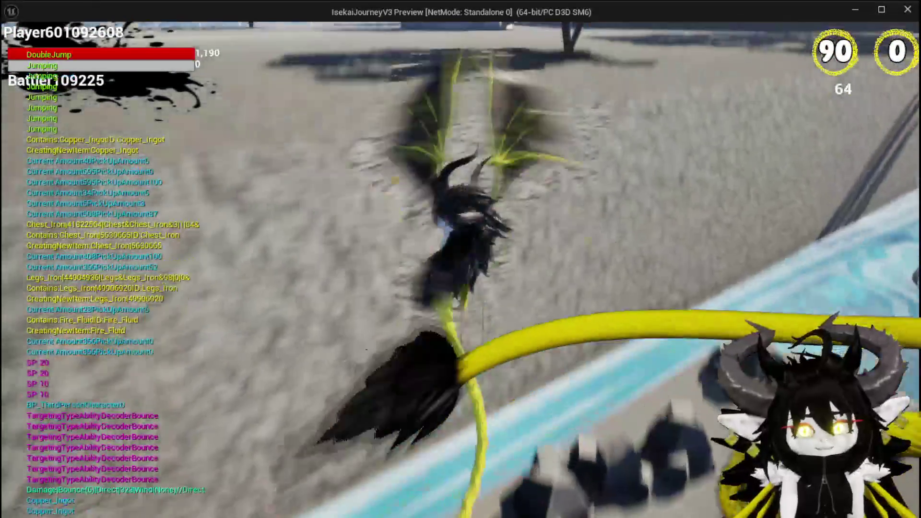
key("space")
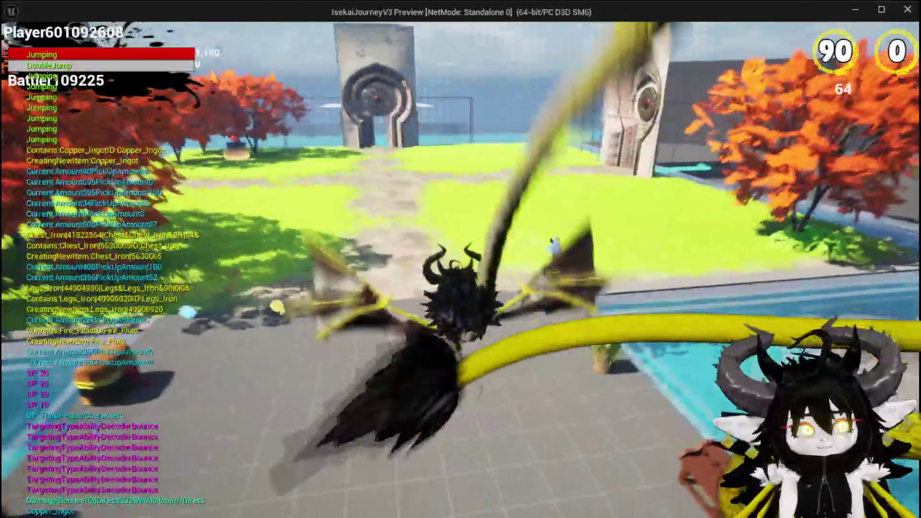
key("space")
key("space")
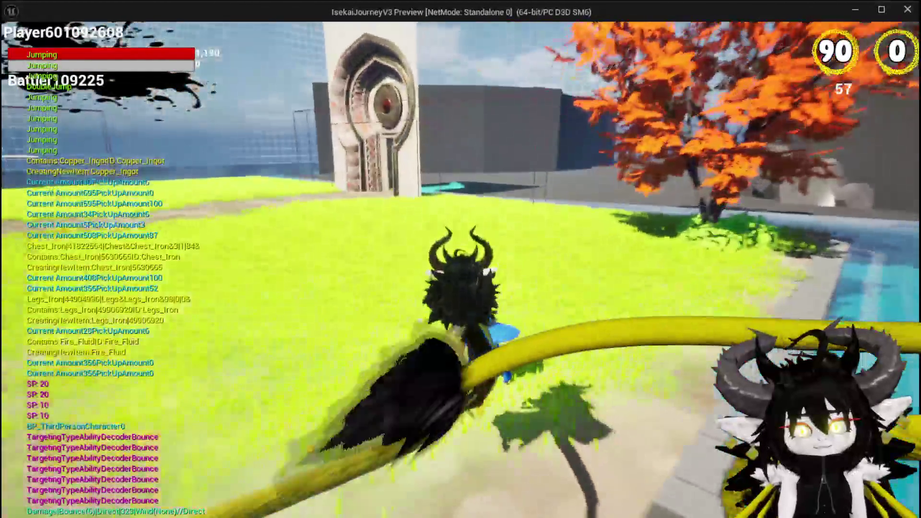
key("space")
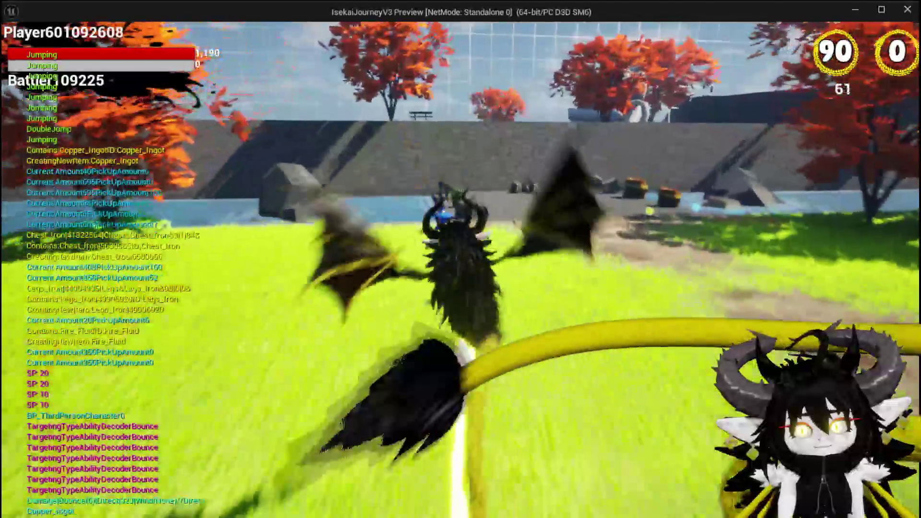
key("space")
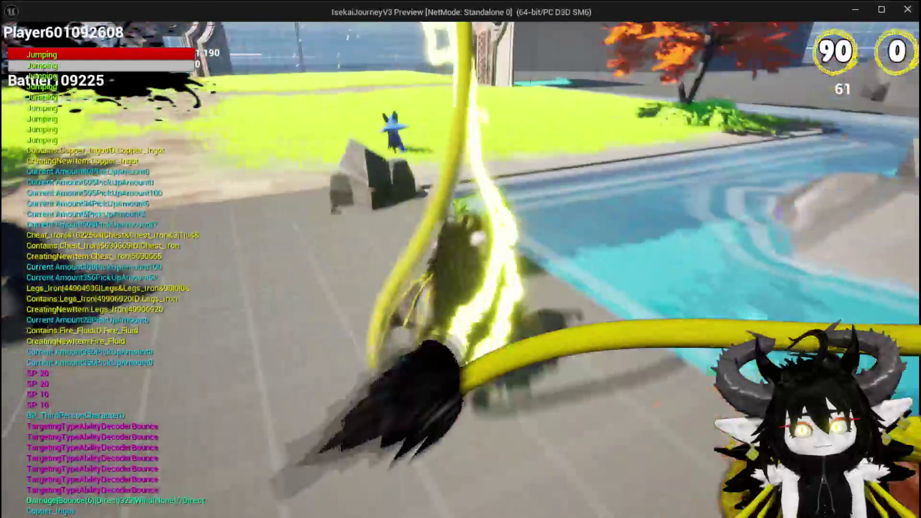
key("space")
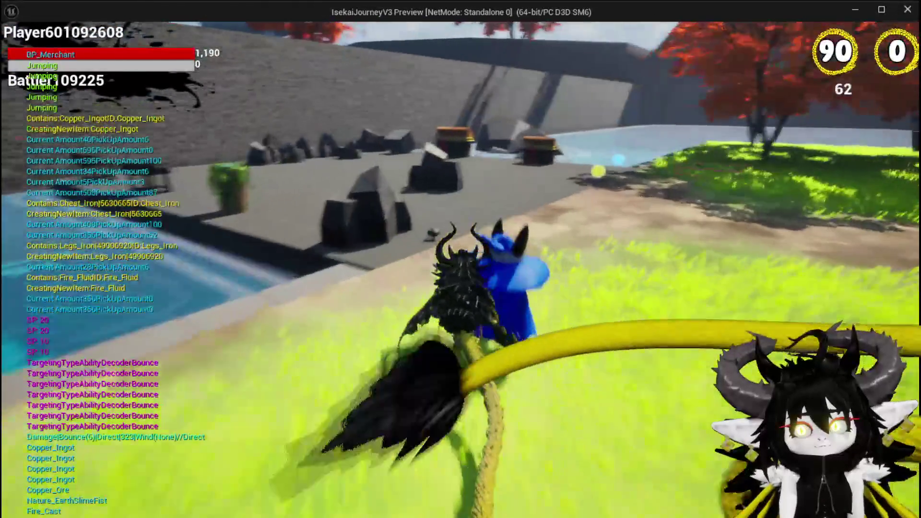
key("e")
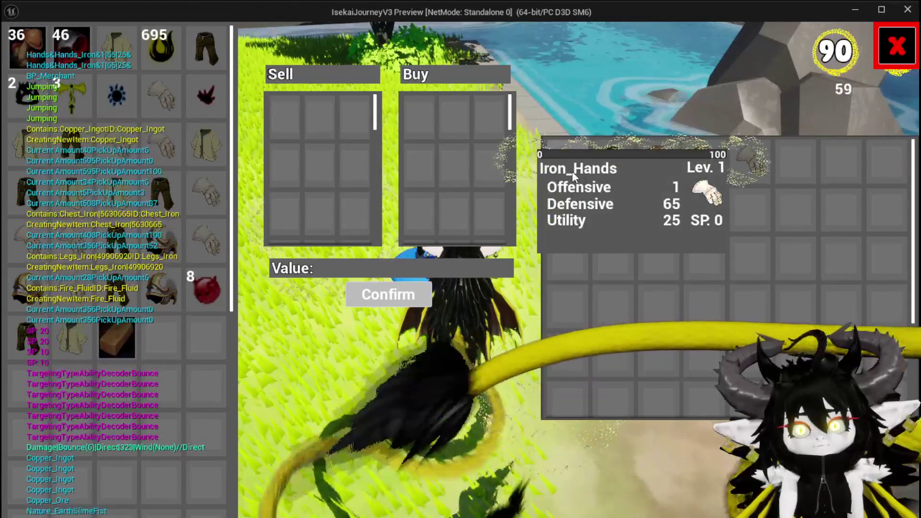